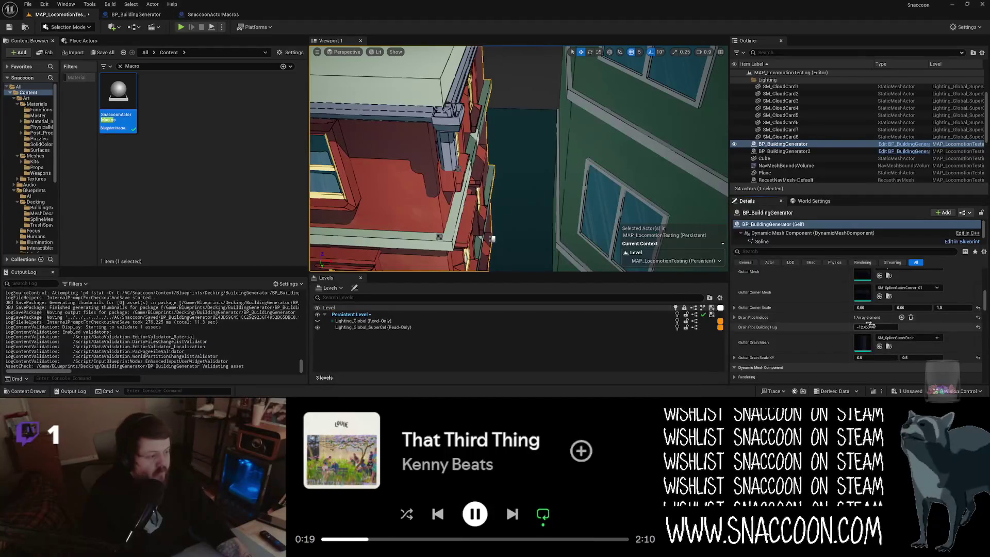
# Delete the Make Literal Float node, remove the multiply node's spare input pin, and recompile BP_BuildingGenerator
pyautogui.click(150, 17)
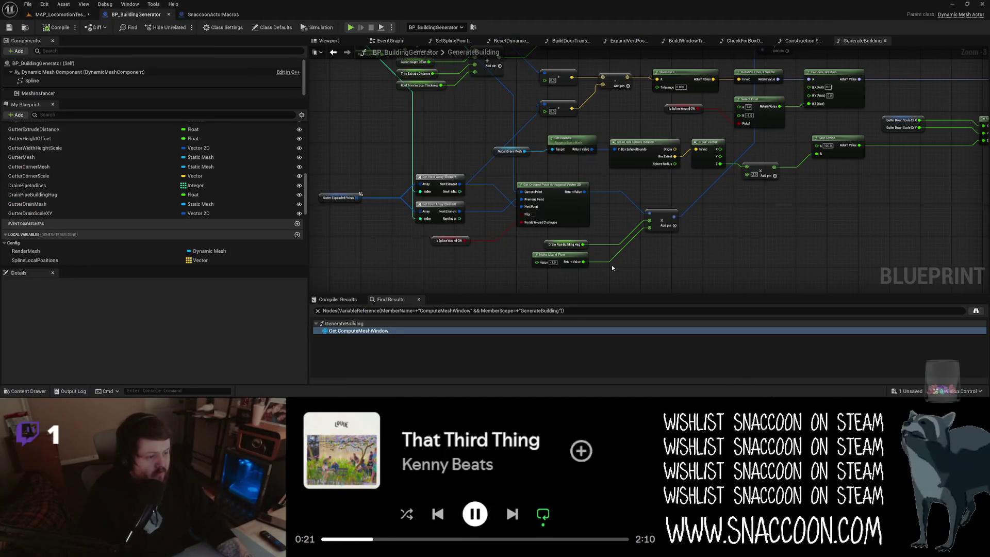
pyautogui.press('Delete')
pyautogui.rightClick(649, 227)
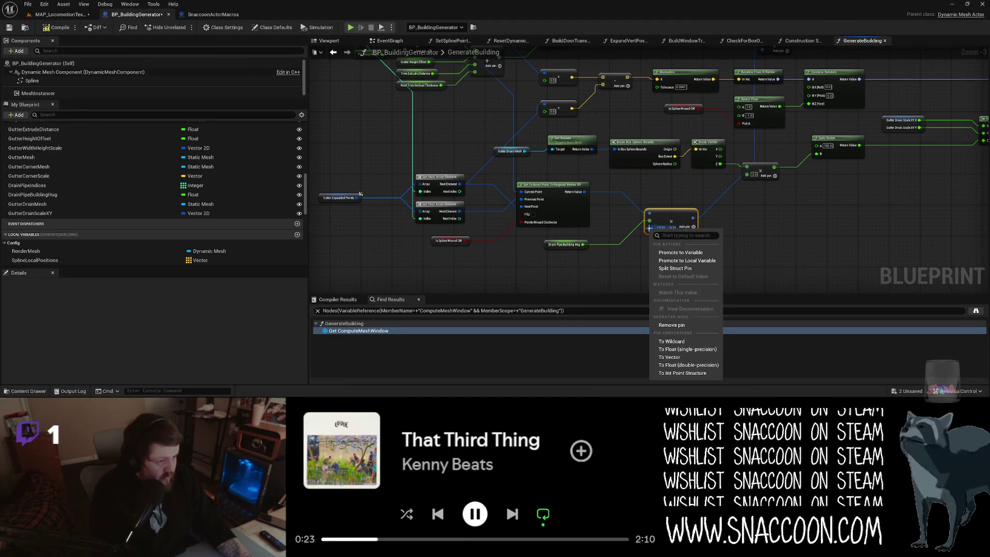
pyautogui.click(685, 325)
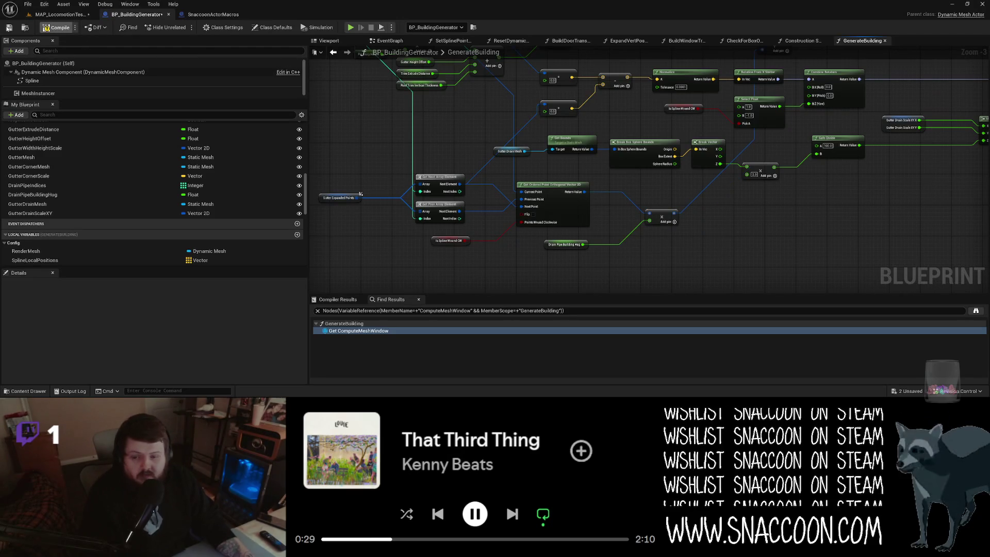
pyautogui.click(57, 27)
pyautogui.click(72, 15)
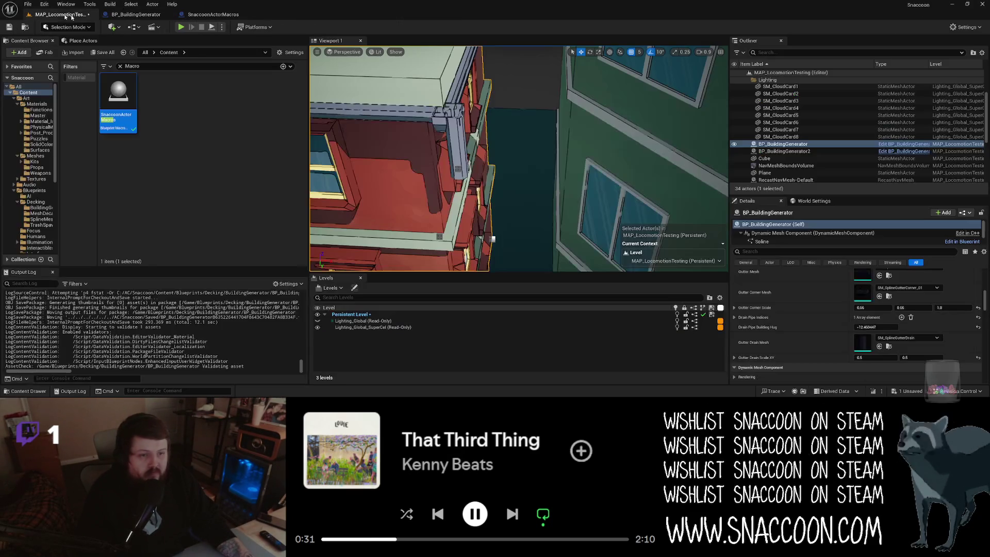
# Set Drain Pipe Building Hug to about 30 and check that the pipes sit against the wall
pyautogui.moveTo(877, 327); pyautogui.dragTo(919, 327)
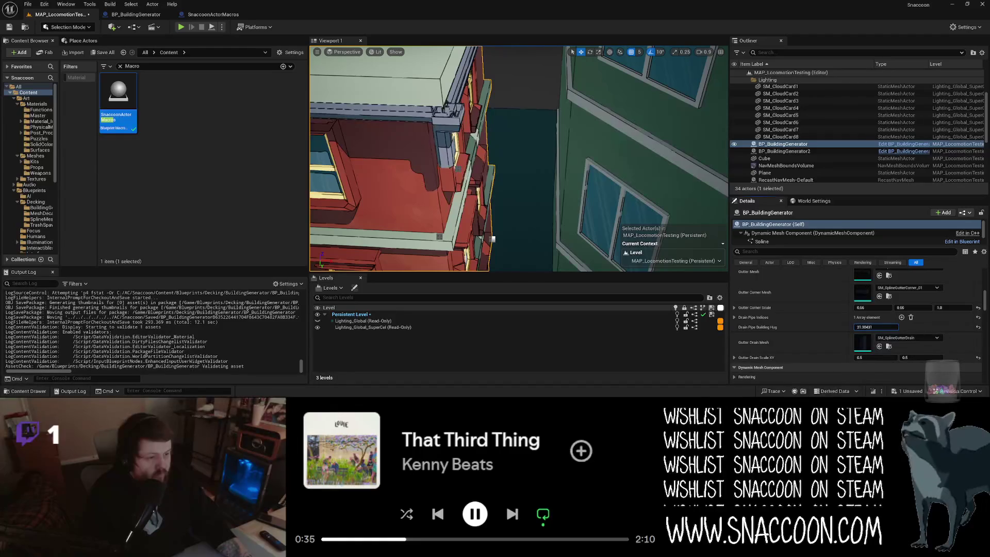
pyautogui.moveTo(429, 207)
pyautogui.mouseDown()
pyautogui.moveTo(433, 174)
pyautogui.moveTo(416, 161)
pyautogui.mouseUp()
pyautogui.click(884, 327)
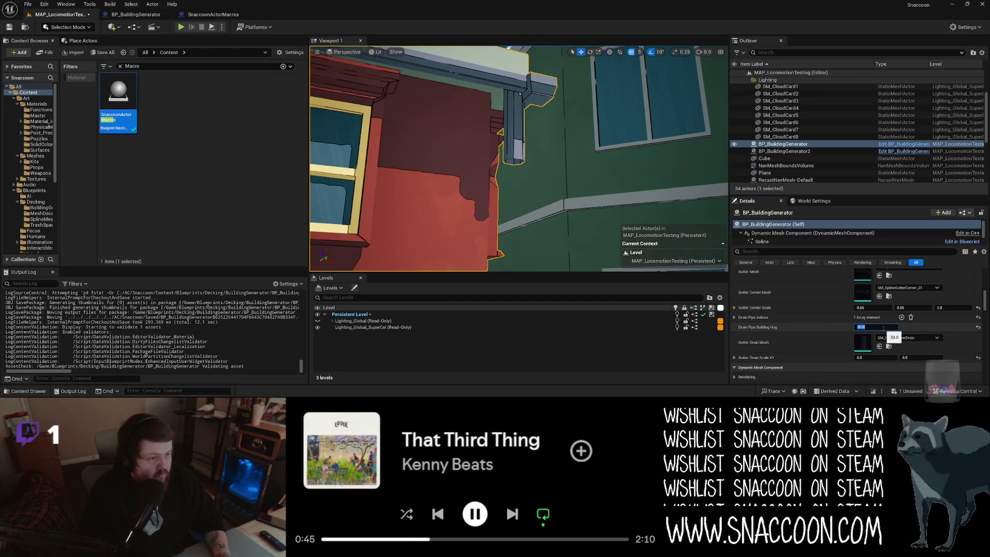
pyautogui.click(136, 14)
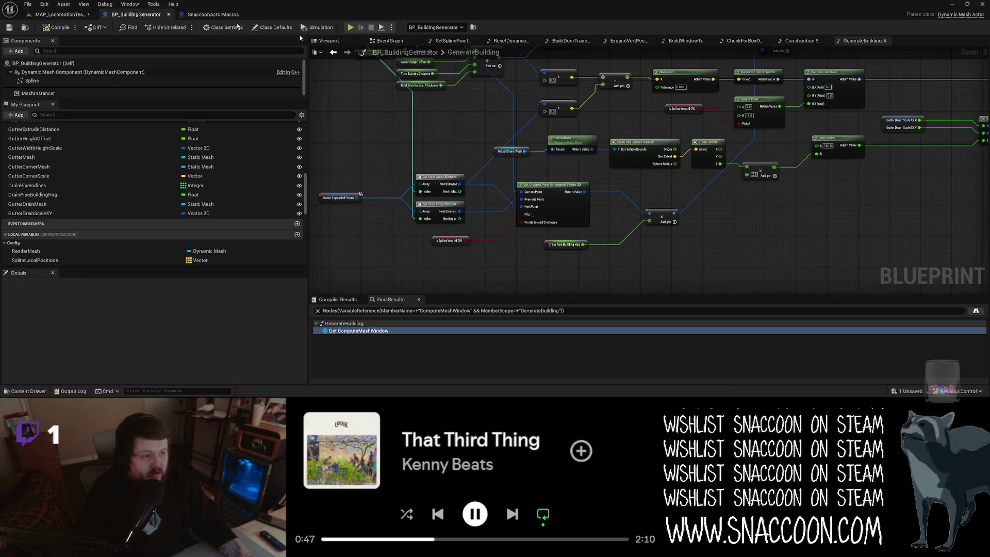
# Pan over the drain-pipe nodes, wire the Add node's output, and return to MAP_LocomotionTesting
pyautogui.moveTo(661, 216); pyautogui.dragTo(433, 232)
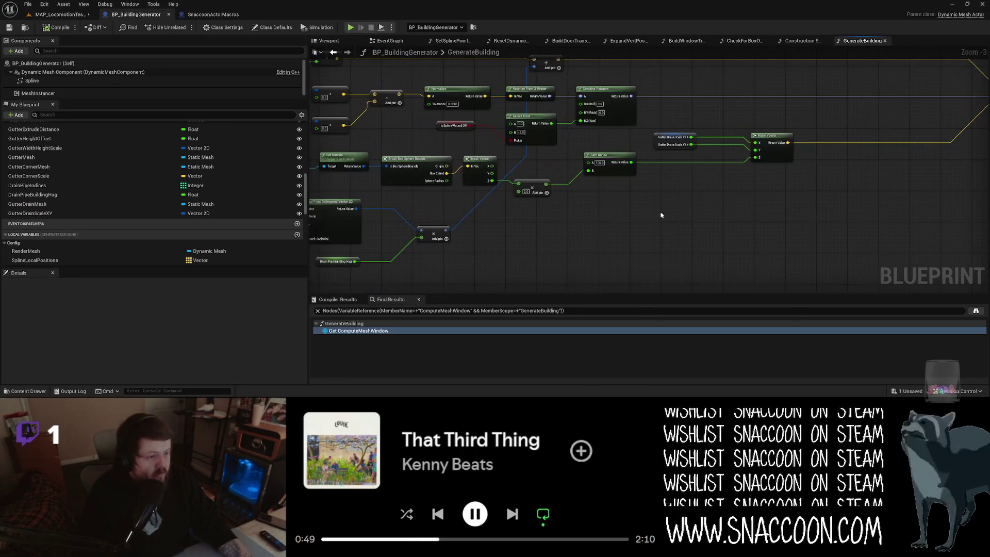
pyautogui.moveTo(593, 190)
pyautogui.mouseDown()
pyautogui.moveTo(639, 219)
pyautogui.moveTo(764, 245)
pyautogui.mouseUp()
pyautogui.moveTo(490, 118)
pyautogui.mouseDown()
pyautogui.moveTo(686, 154)
pyautogui.moveTo(807, 206)
pyautogui.mouseUp()
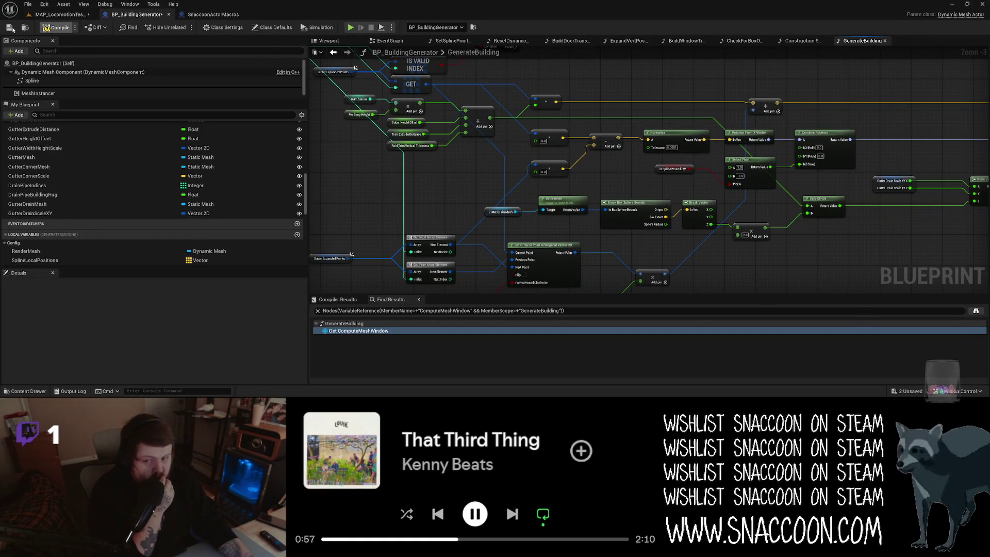
pyautogui.click(59, 16)
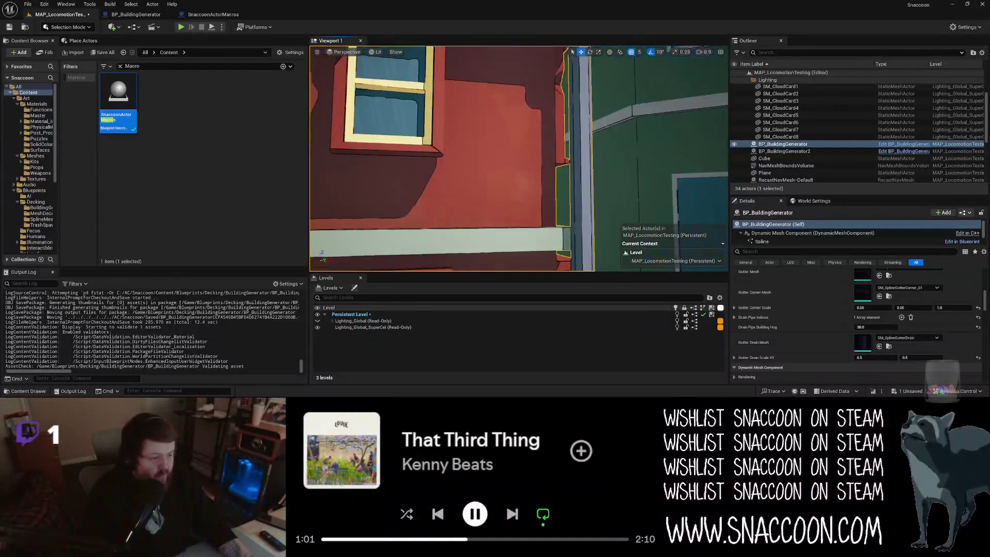
# Nudge one base spline point of the red brick building slightly upward, then deselect it
pyautogui.moveTo(519, 159)
pyautogui.mouseDown()
pyautogui.moveTo(511, 180)
pyautogui.moveTo(500, 176)
pyautogui.moveTo(506, 165)
pyautogui.moveTo(505, 189)
pyautogui.moveTo(508, 149)
pyautogui.mouseUp()
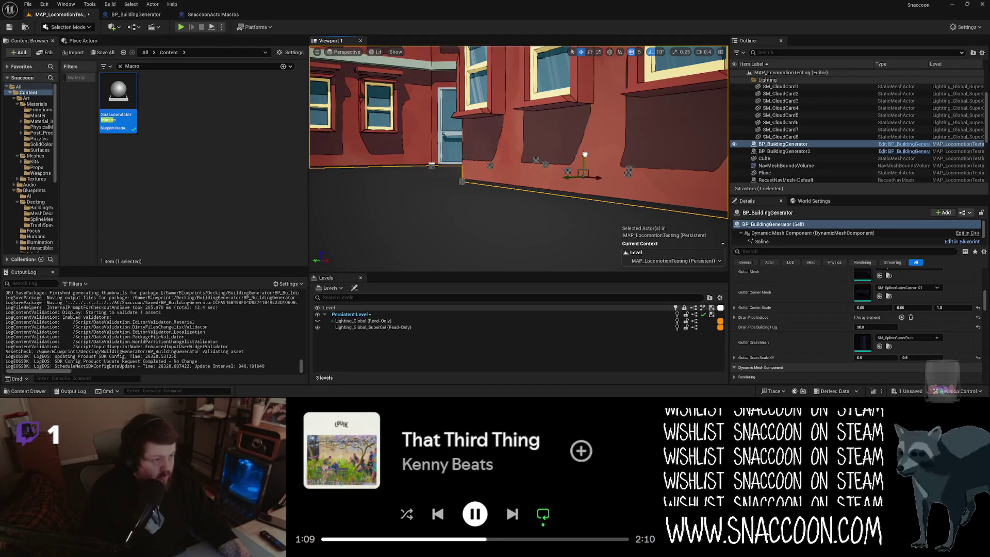
pyautogui.moveTo(586, 154); pyautogui.dragTo(585, 152)
pyautogui.scroll(3, 568, 170)
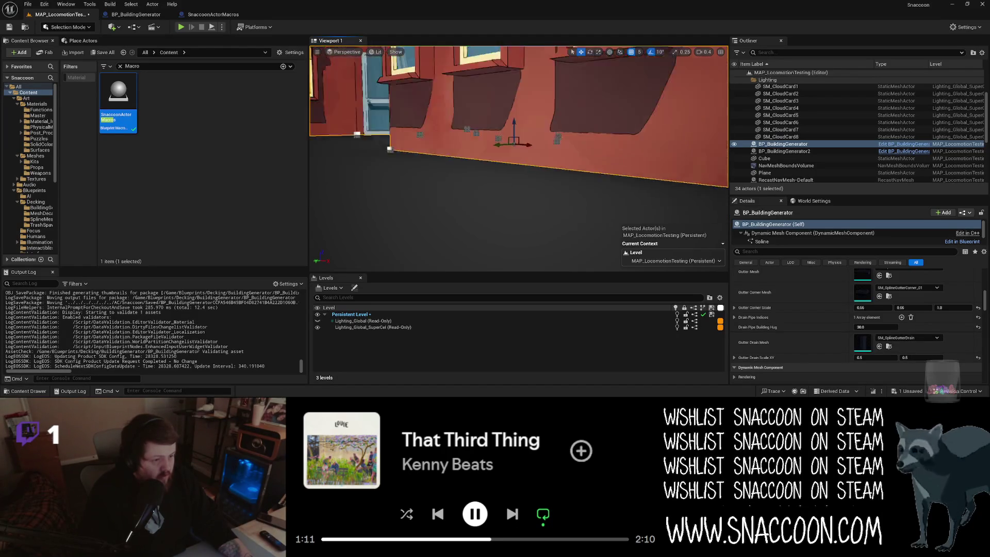
pyautogui.press('Escape')
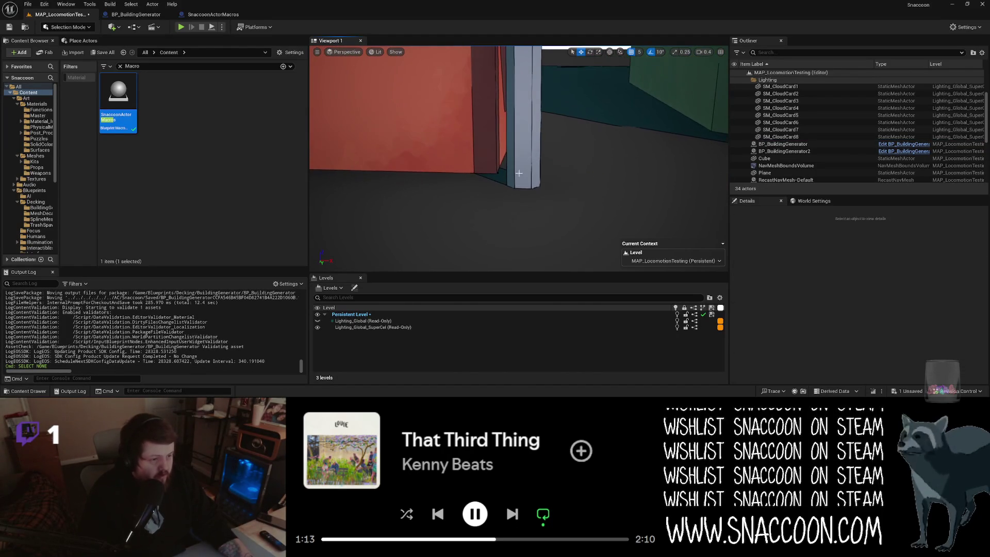
pyautogui.scroll(-3, 519, 158)
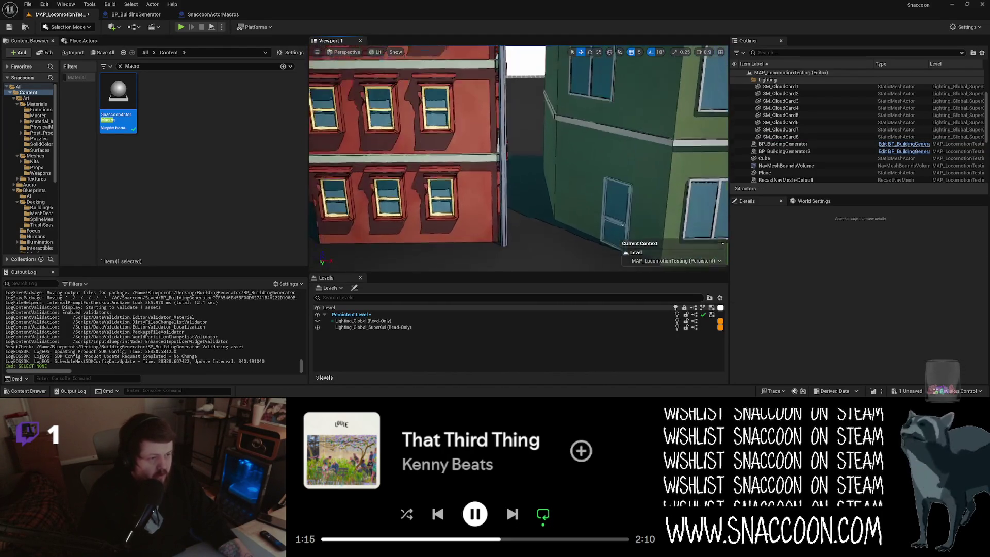
# Fly around the red brick facade and roof corner to inspect the drain pipes and gutters
pyautogui.press('e')
pyautogui.press('e')
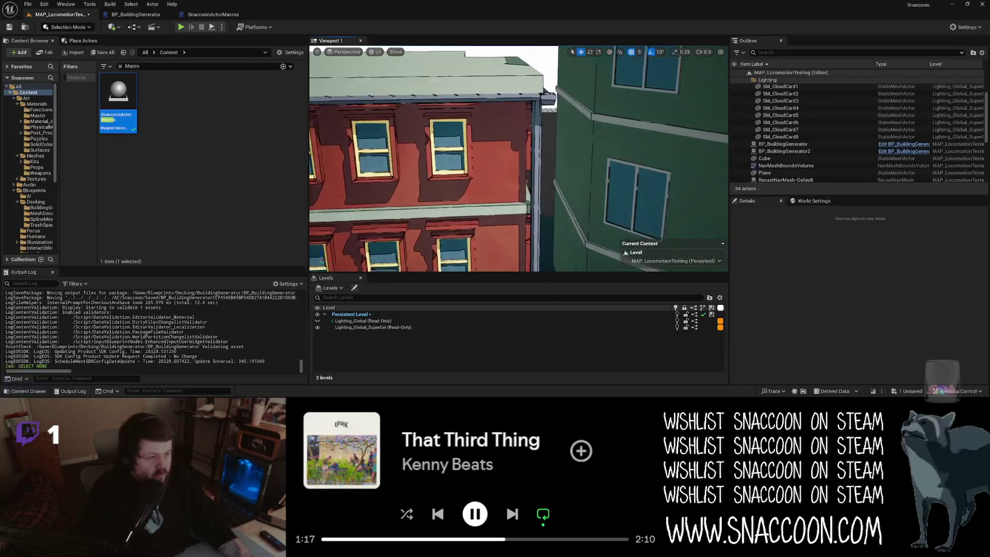
pyautogui.press('s')
pyautogui.scroll(2, 518, 158)
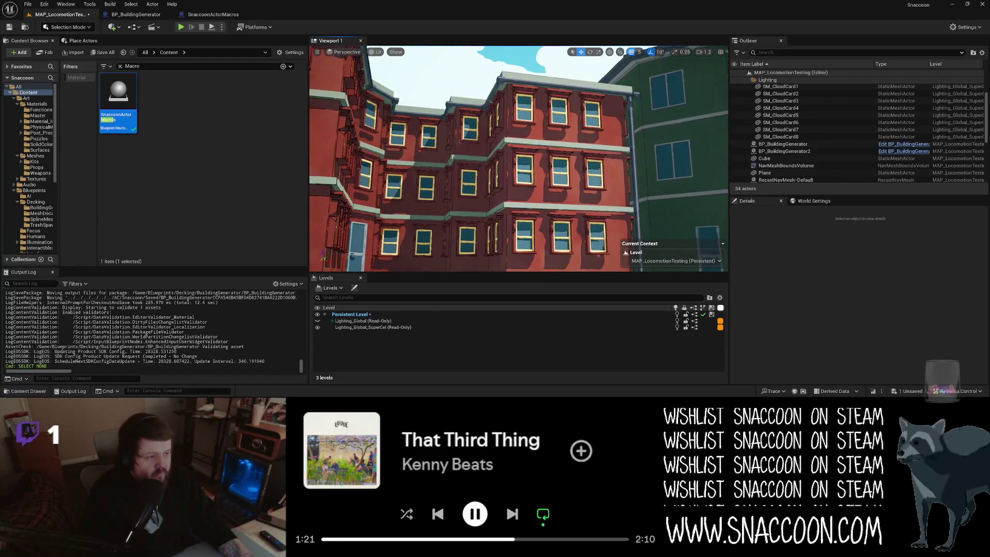
pyautogui.press('d')
pyautogui.press('w')
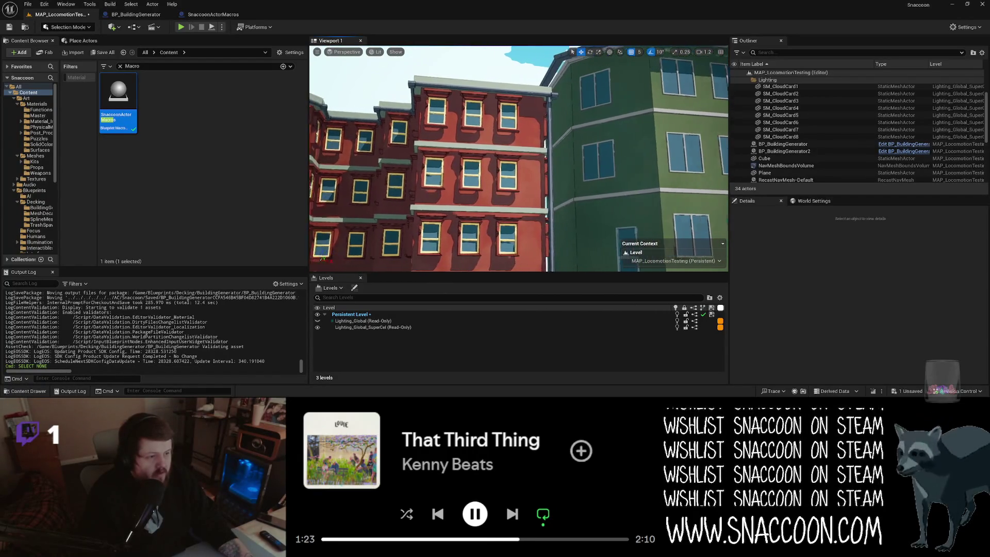
pyautogui.press('w')
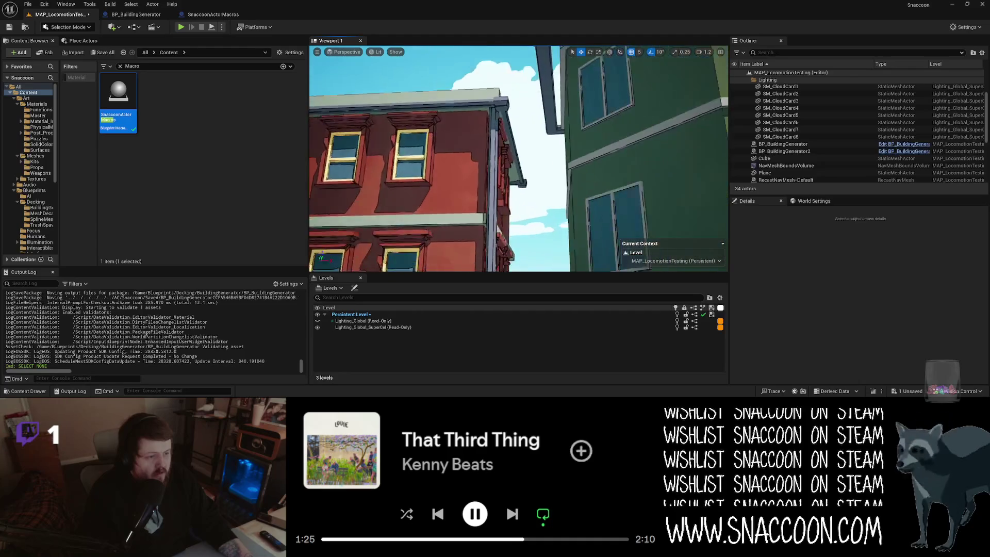
pyautogui.press('s')
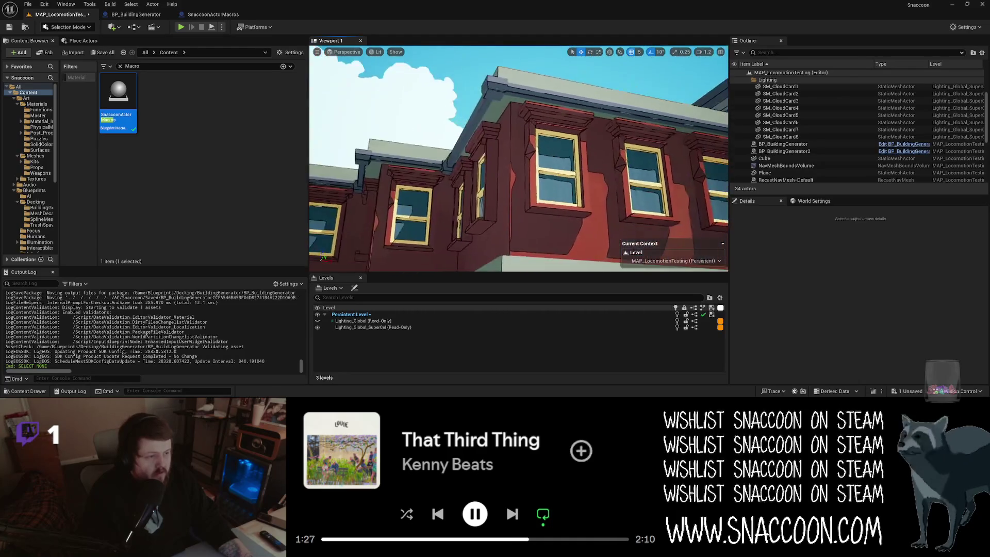
pyautogui.press('d')
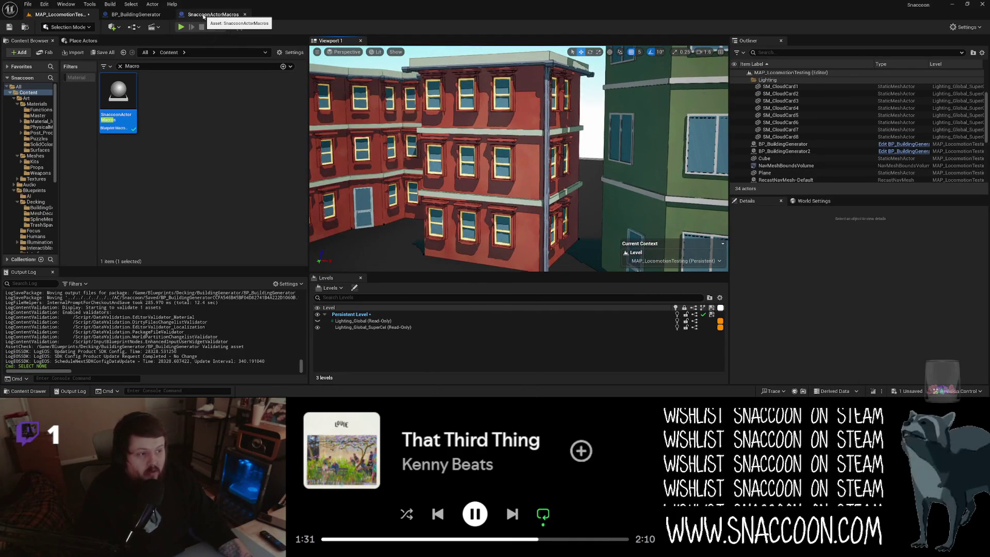
pyautogui.click(783, 144)
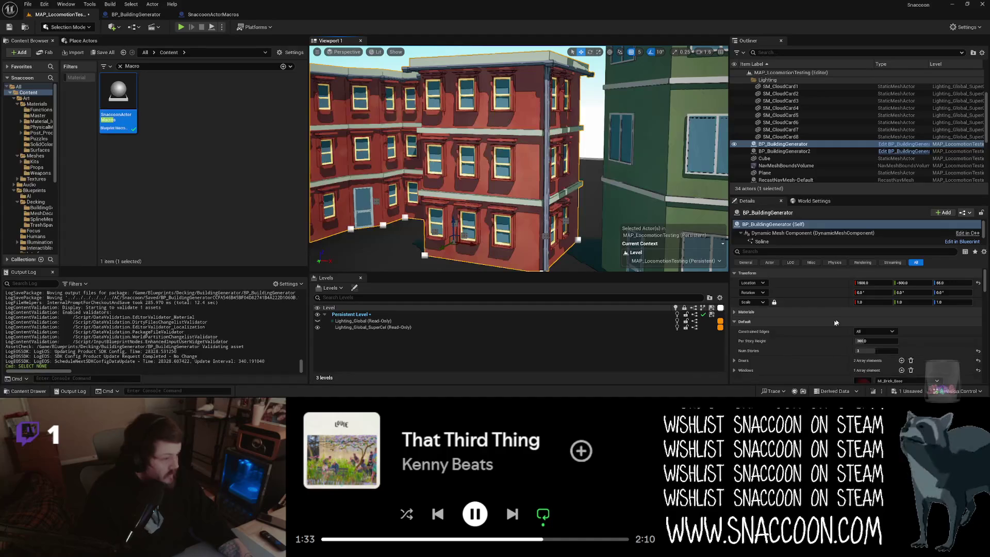
# Enter 0.4 for both X and Y of Gutter Drain Scale XY in Details
pyautogui.scroll(-3, 820, 338)
pyautogui.scroll(-3, 820, 338)
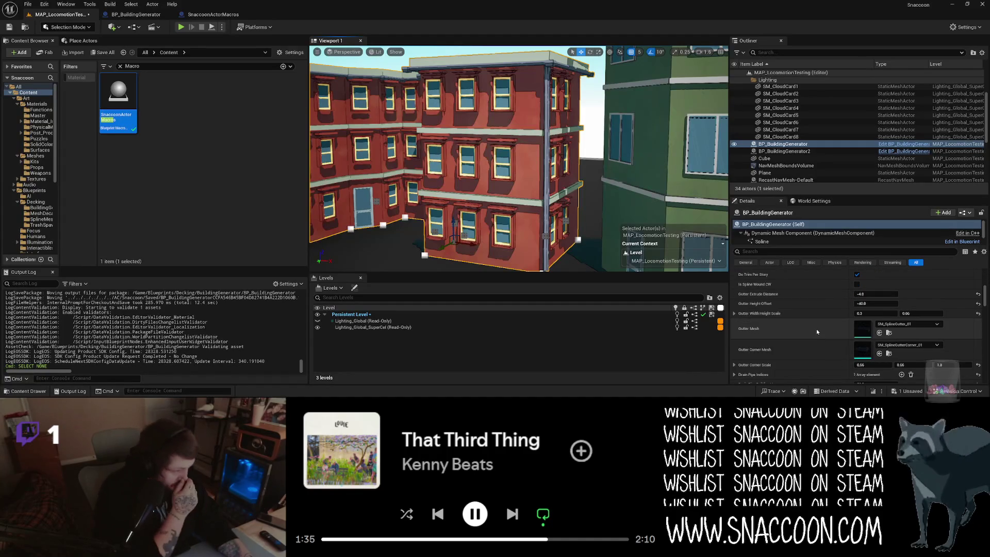
pyautogui.scroll(-3, 816, 329)
pyautogui.scroll(-1, 816, 330)
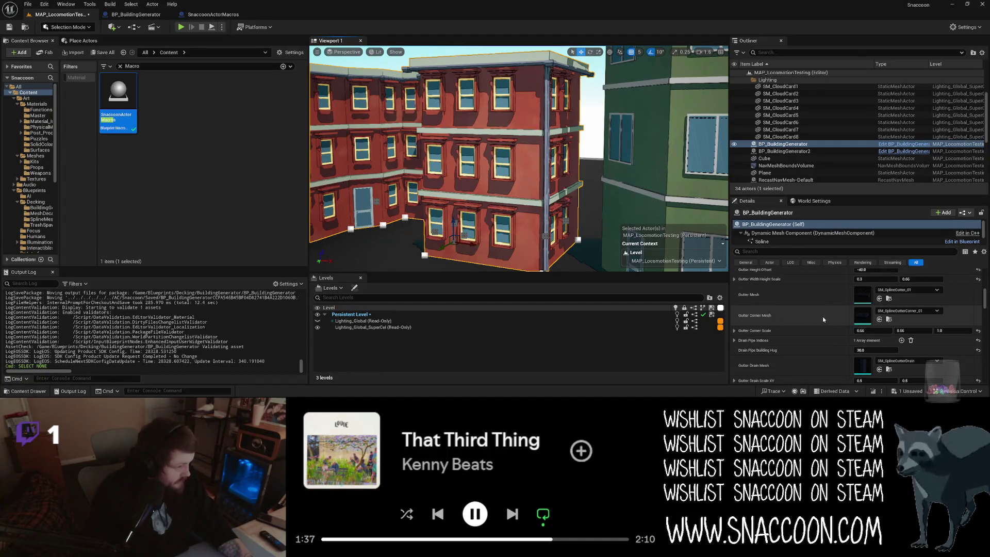
pyautogui.scroll(-2, 822, 317)
pyautogui.scroll(1, 817, 330)
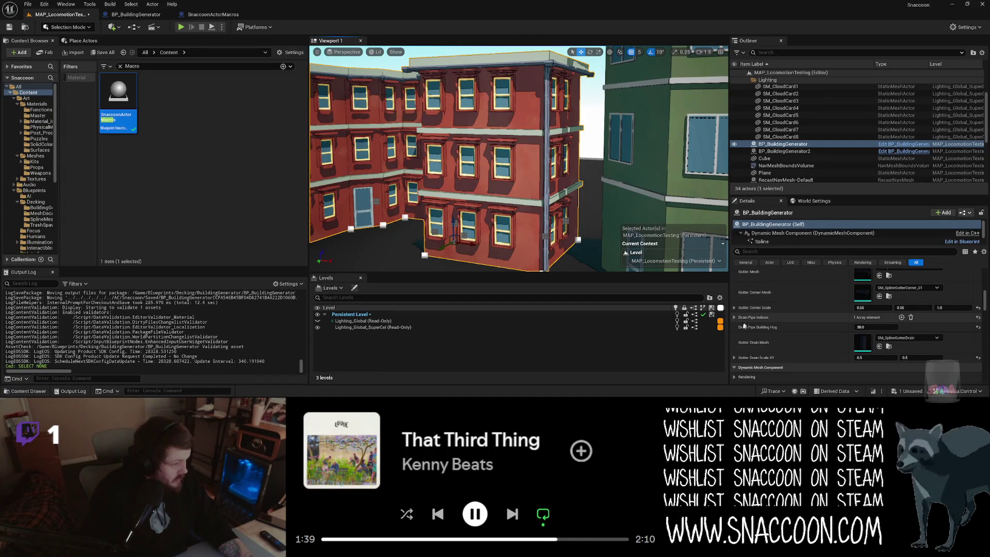
pyautogui.click(880, 358)
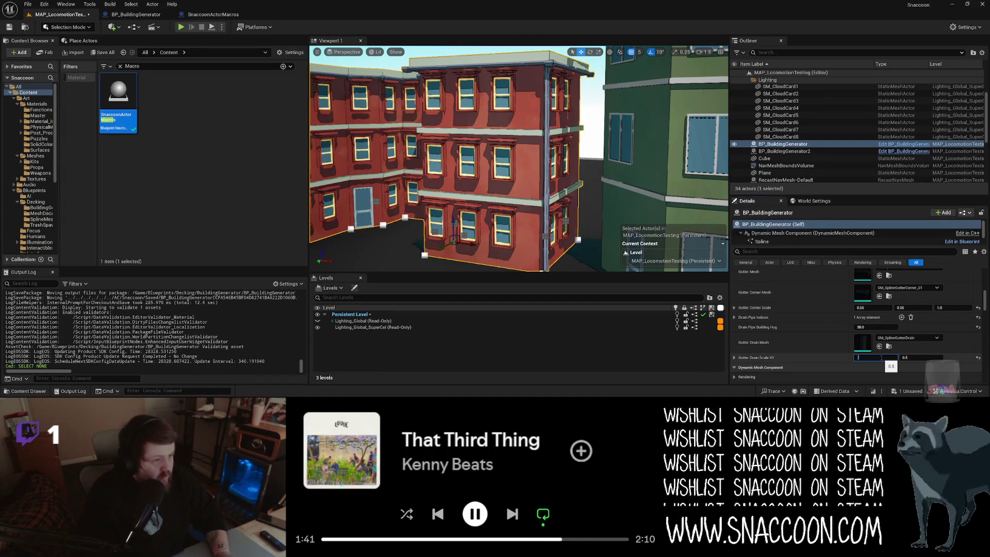
pyautogui.press('Tab')
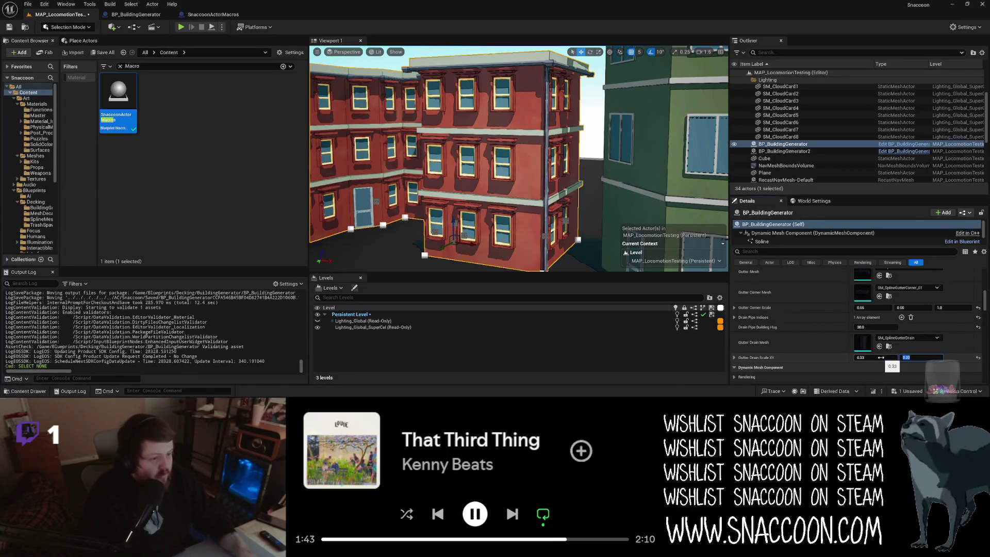
pyautogui.press('BackSpace')
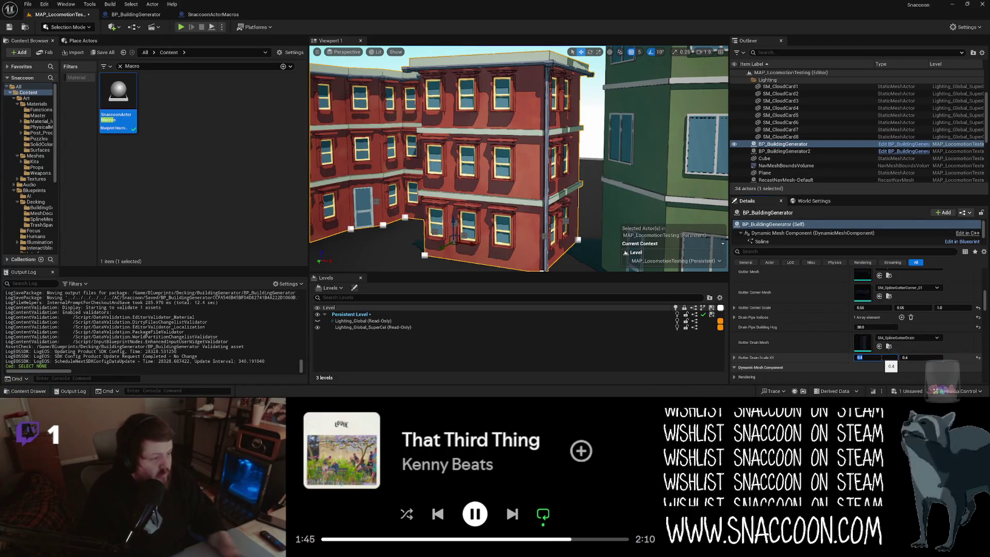
pyautogui.write('0.4')
pyautogui.press('Return')
pyautogui.moveTo(516, 160)
pyautogui.mouseDown()
pyautogui.moveTo(479, 181)
pyautogui.moveTo(537, 175)
pyautogui.moveTo(524, 183)
pyautogui.mouseUp()
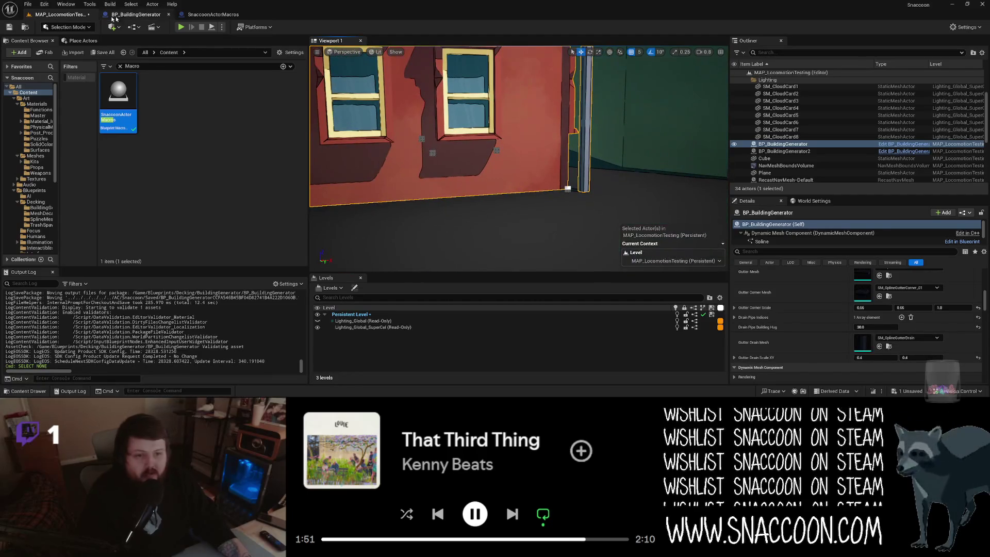
# Save the level, then move the gutter drain Get Bounds and Break nodes down and right
pyautogui.hotkey('ctrl', 's')
pyautogui.click(137, 14)
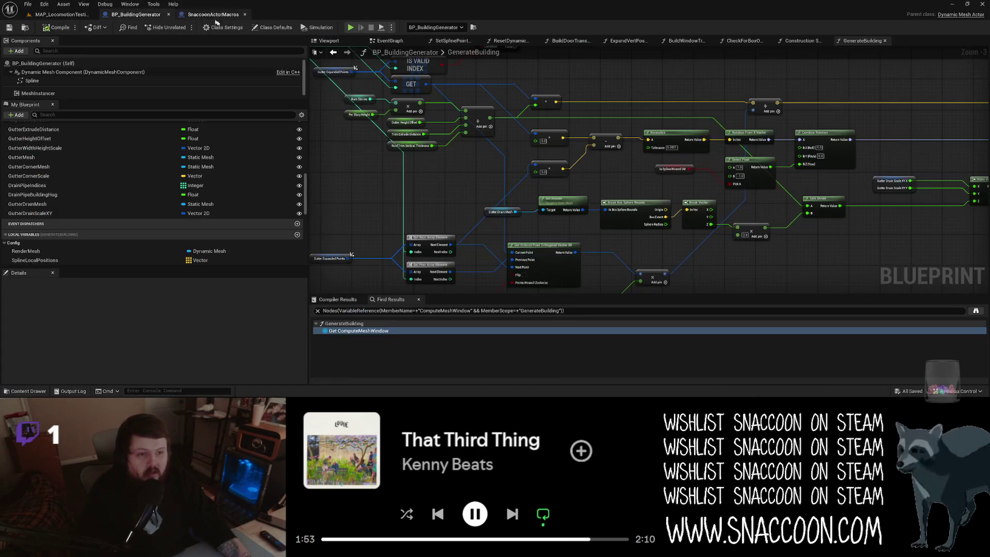
pyautogui.scroll(2, 666, 165)
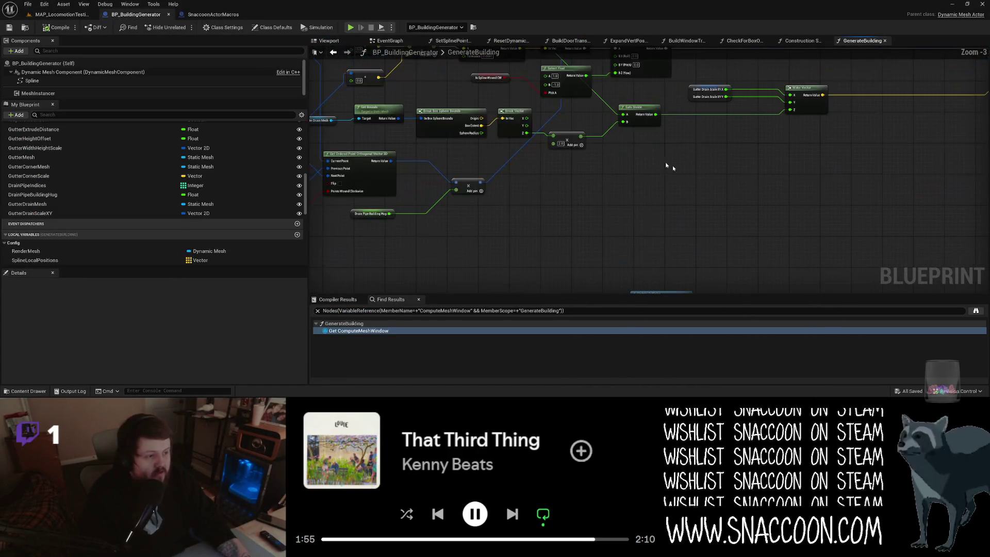
pyautogui.moveTo(576, 132); pyautogui.dragTo(673, 193)
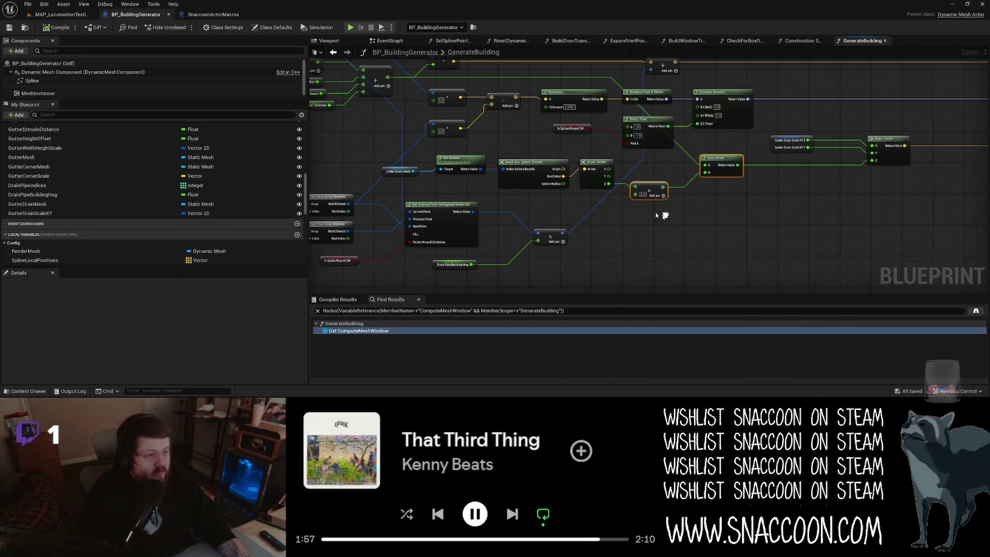
pyautogui.moveTo(607, 201); pyautogui.dragTo(381, 146)
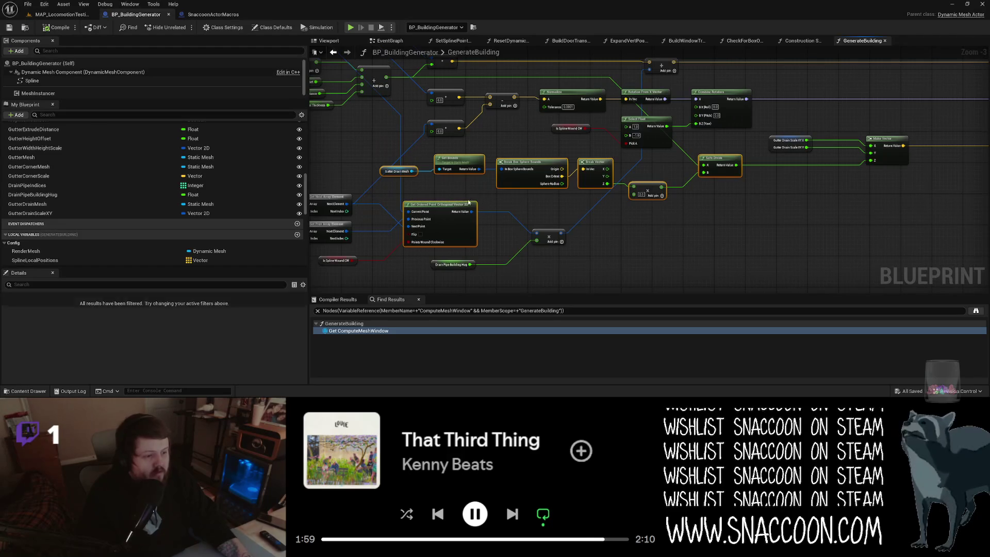
pyautogui.moveTo(468, 163)
pyautogui.mouseDown()
pyautogui.moveTo(557, 198)
pyautogui.moveTo(535, 199)
pyautogui.mouseUp()
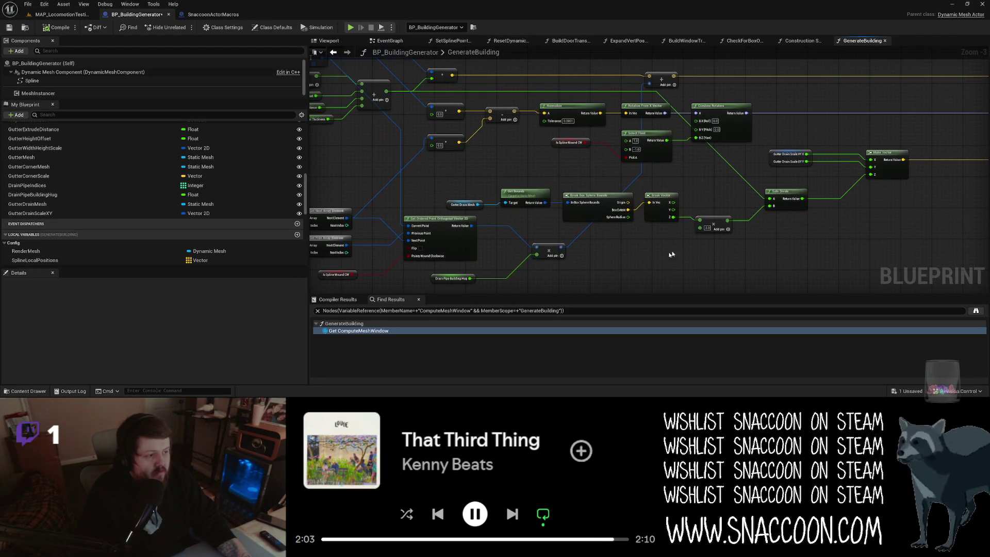
# Drag a wire from the Add result and place a Subtract node on it
pyautogui.moveTo(385, 91)
pyautogui.mouseDown()
pyautogui.moveTo(660, 188)
pyautogui.moveTo(671, 178)
pyautogui.mouseUp()
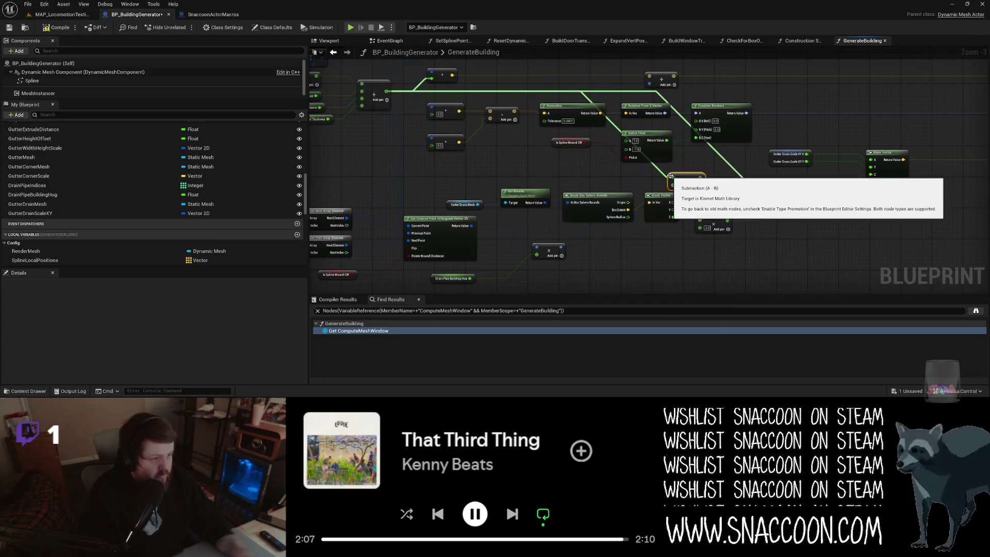
pyautogui.click(691, 220)
pyautogui.click(75, 206)
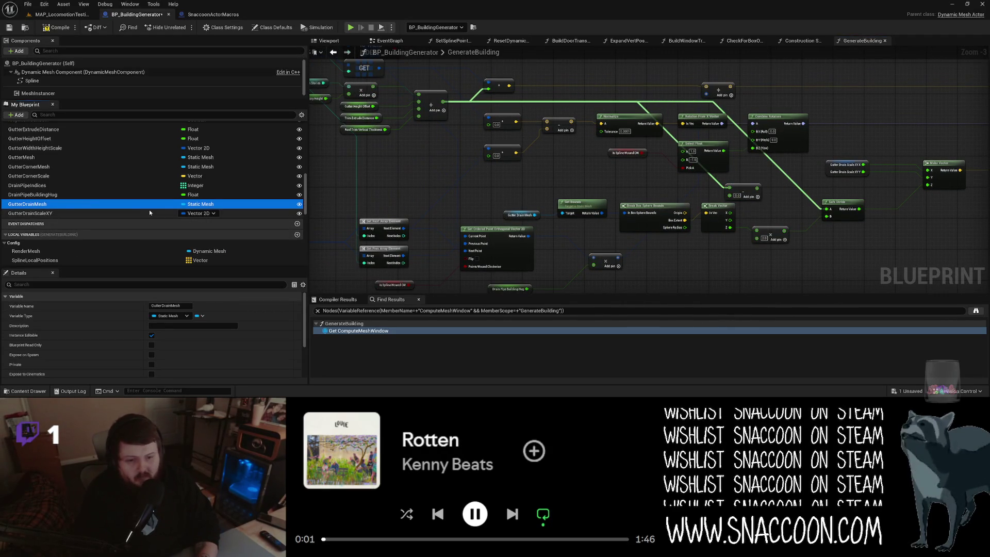
# Duplicate GutterDrainMesh as a new variable named GutterDrainSpoutMesh and compile
pyautogui.hotkey('ctrl', 'd')
pyautogui.write('GutterD')
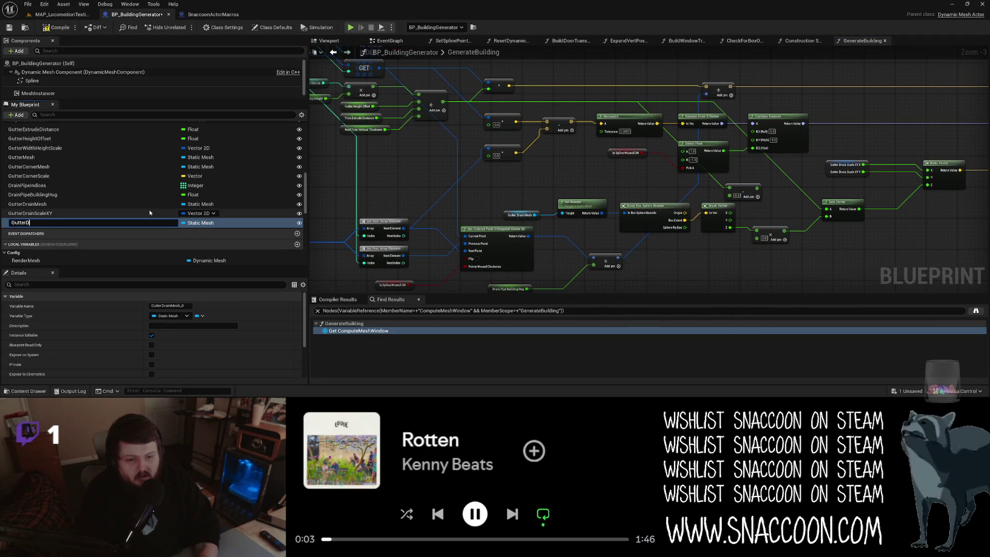
pyautogui.write('rain')
pyautogui.press('BackSpace')
pyautogui.write('SpoutMesh')
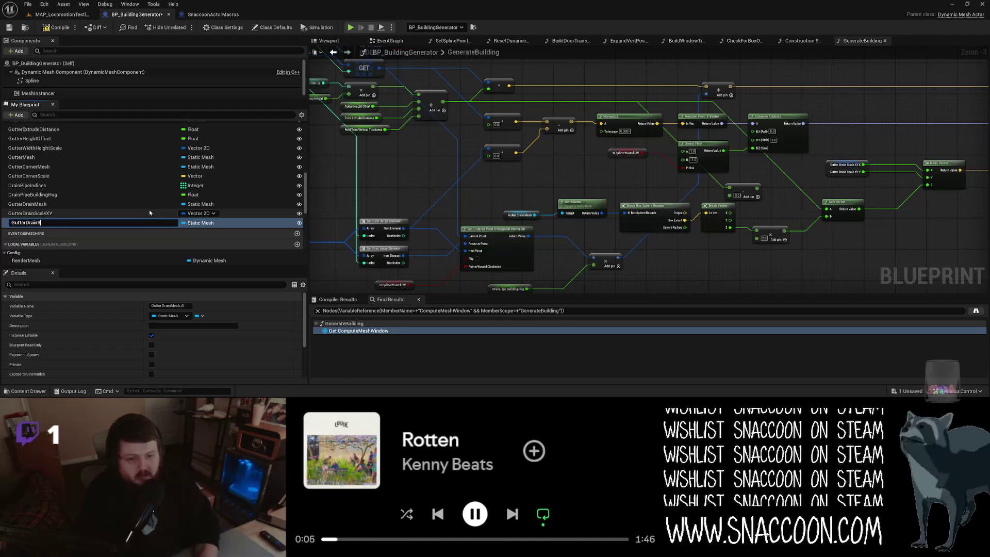
pyautogui.press('Return')
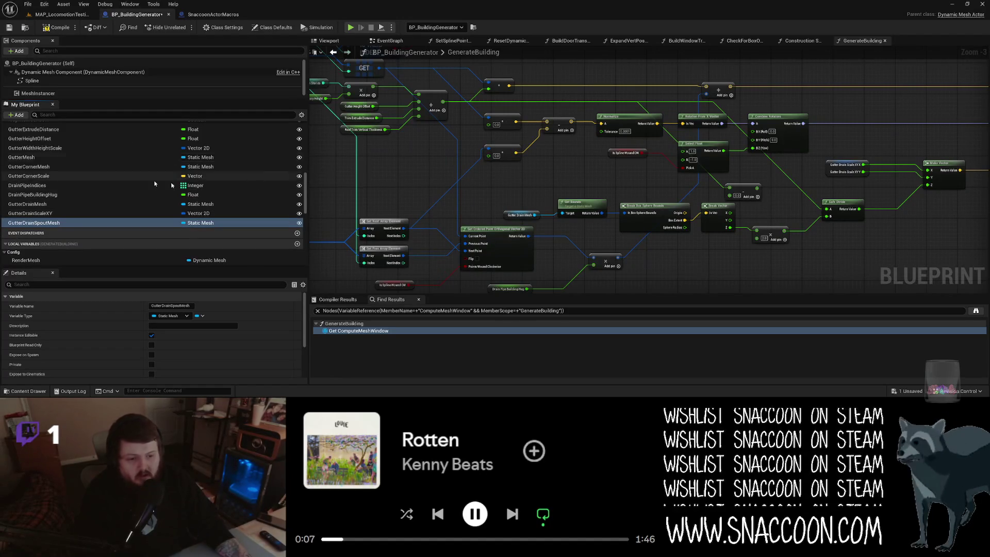
pyautogui.click(59, 28)
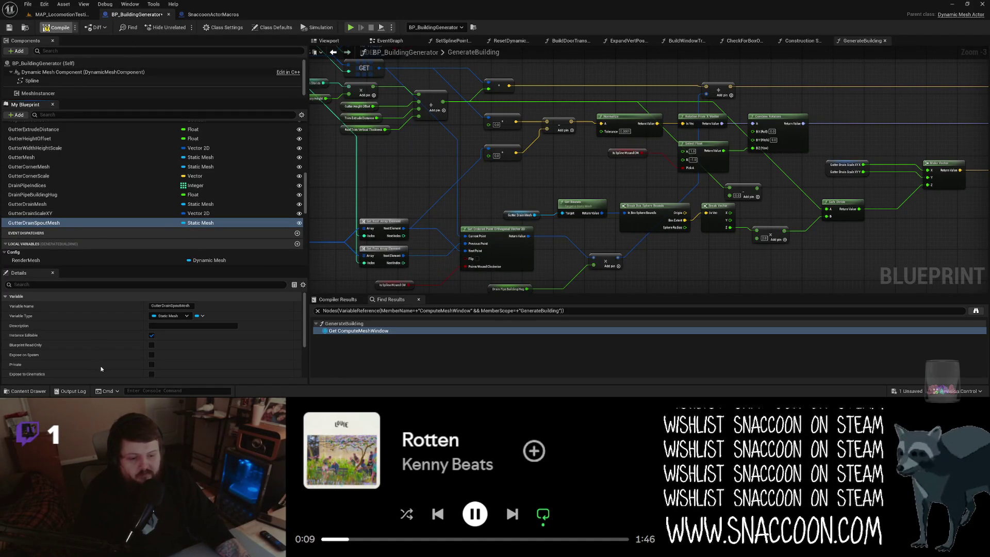
# Set GutterDrainSpoutMesh's default value to SM_SplineGutterDrainSpout and save the Blueprint
pyautogui.scroll(-5, 103, 363)
pyautogui.click(201, 362)
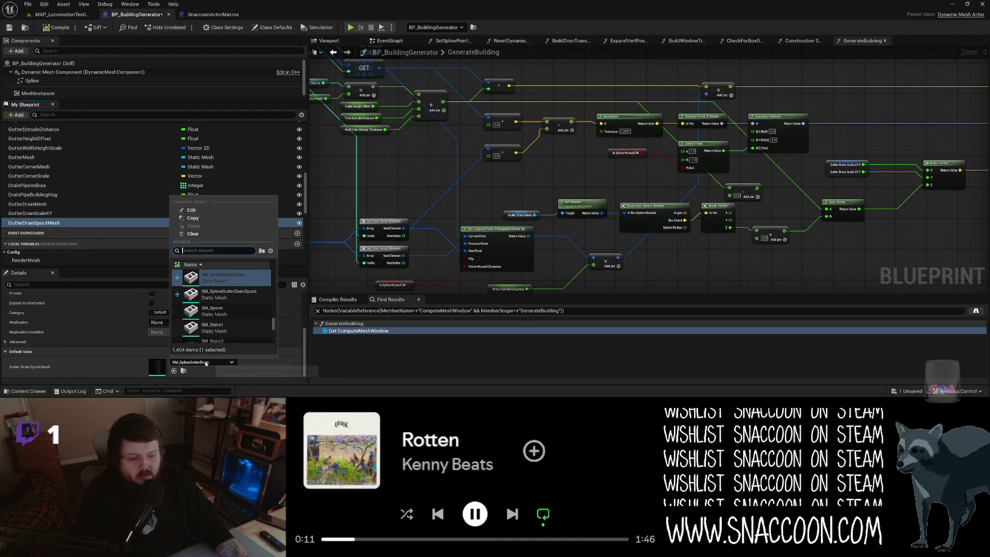
pyautogui.click(247, 294)
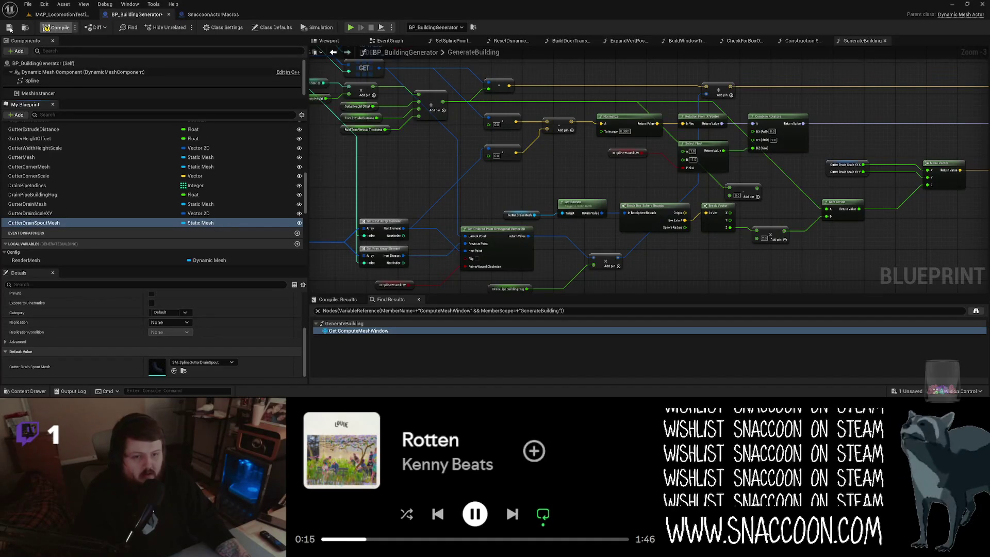
pyautogui.click(9, 27)
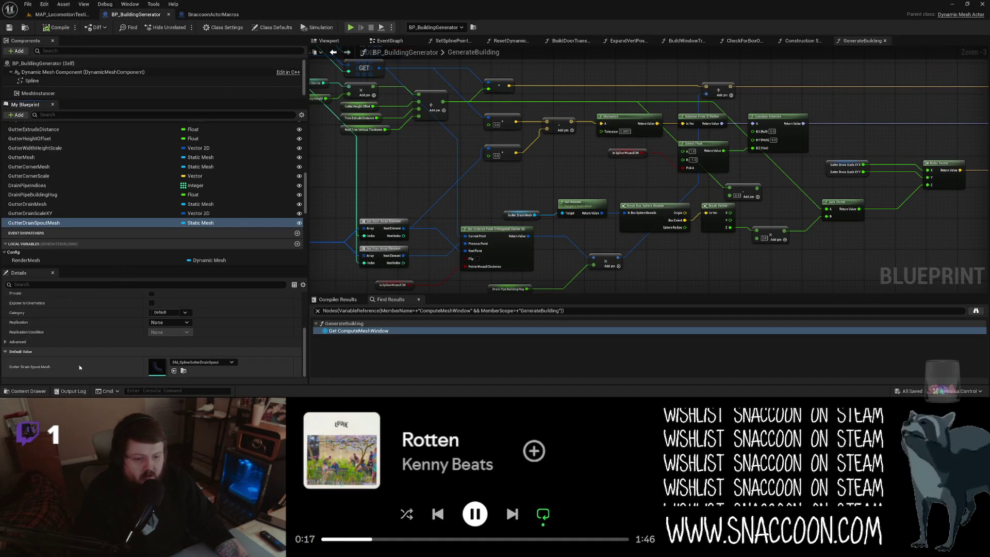
pyautogui.click(560, 202)
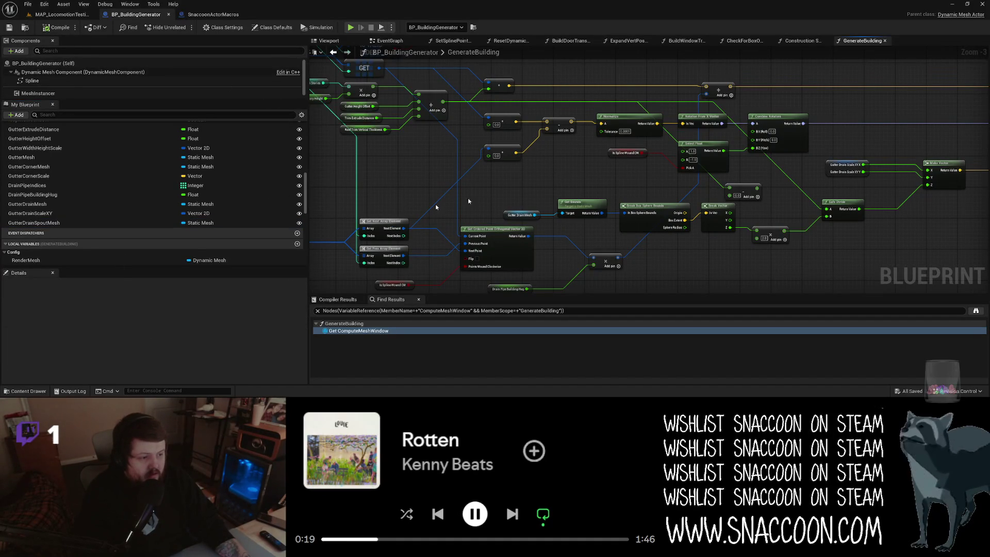
# Feed a GutterDrainSpoutMesh getter into Get Bounds and paste copies of the two break nodes
pyautogui.moveTo(90, 223); pyautogui.dragTo(499, 211)
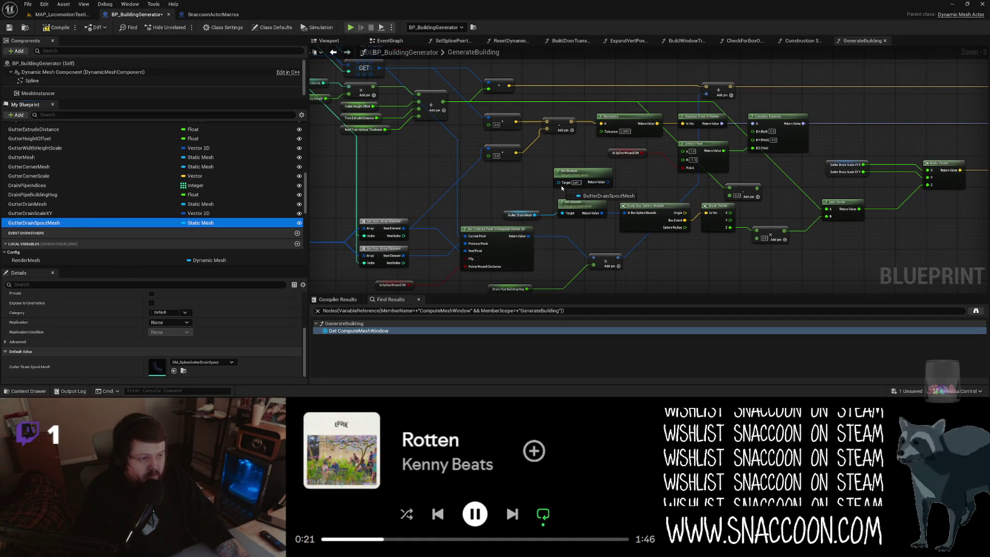
pyautogui.moveTo(562, 187); pyautogui.dragTo(561, 184)
pyautogui.moveTo(667, 203); pyautogui.dragTo(706, 209)
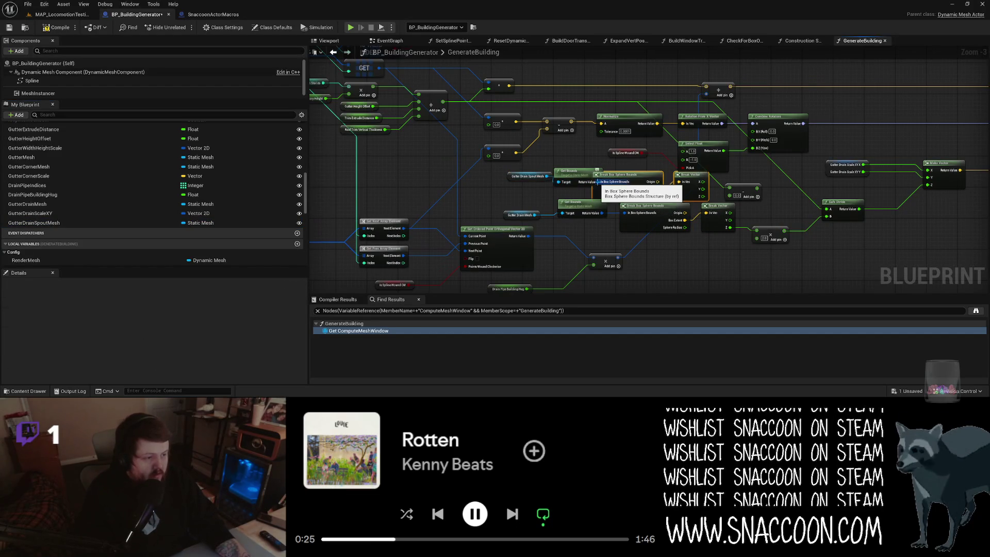
pyautogui.hotkey('ctrl', 'c')
pyautogui.hotkey('ctrl', 'v')
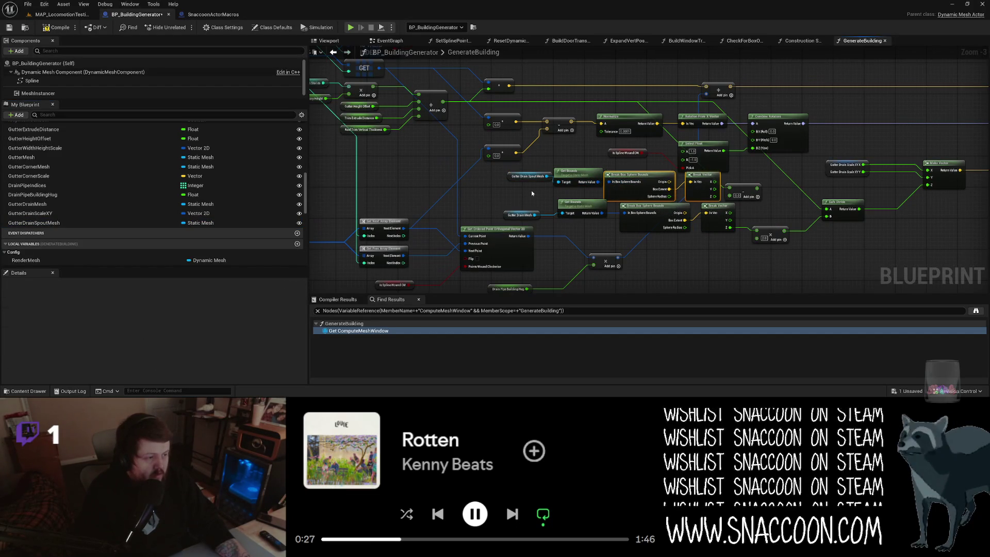
pyautogui.moveTo(536, 167)
pyautogui.mouseDown()
pyautogui.moveTo(722, 202)
pyautogui.moveTo(626, 193)
pyautogui.moveTo(661, 192)
pyautogui.mouseUp()
# Multiply the spout bounds Z by 2, wire it into the Subtract, and feed Safe Divide A
pyautogui.write('Multiply')
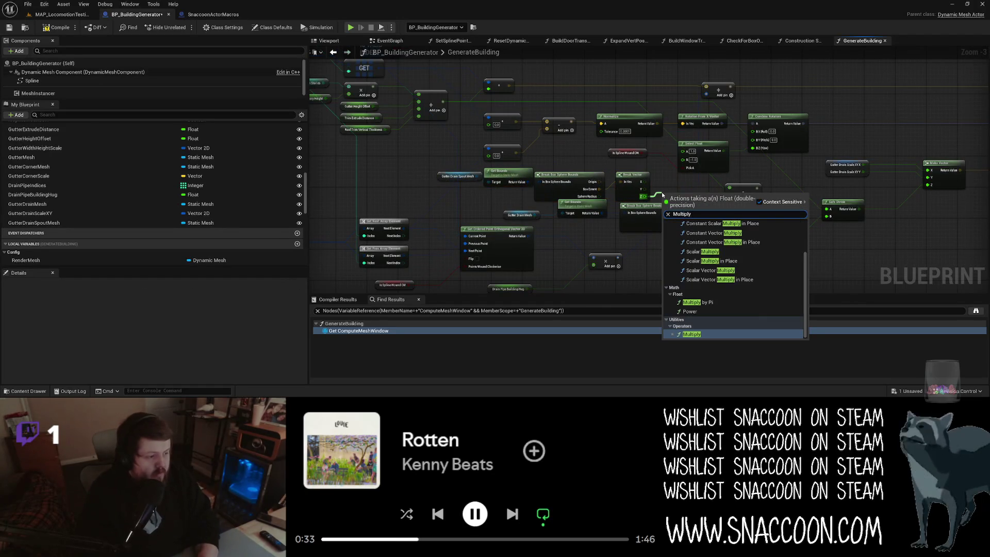
pyautogui.press('Return')
pyautogui.moveTo(677, 198); pyautogui.dragTo(685, 190)
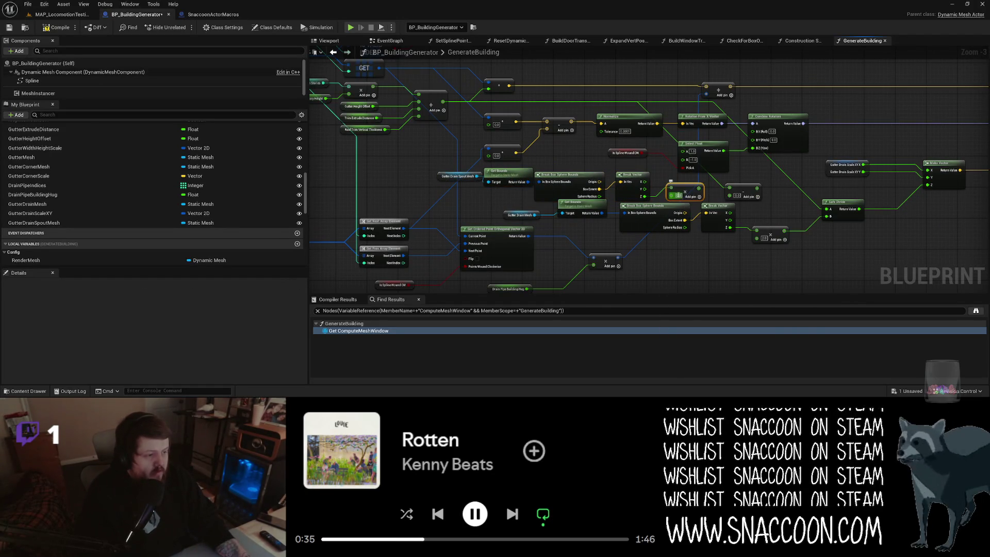
pyautogui.write('2')
pyautogui.moveTo(714, 256); pyautogui.dragTo(634, 249)
pyautogui.moveTo(649, 189); pyautogui.dragTo(619, 182)
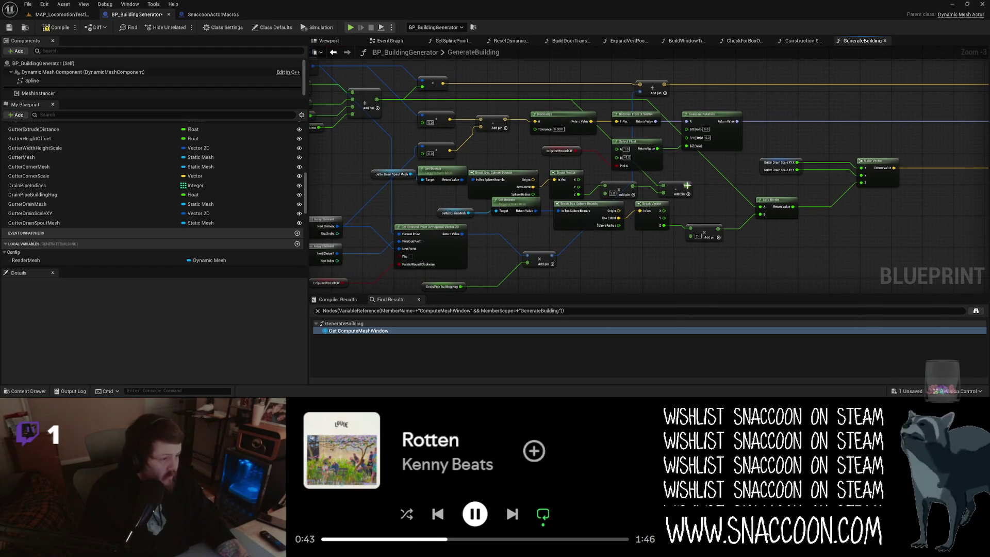
pyautogui.moveTo(688, 184)
pyautogui.mouseDown()
pyautogui.moveTo(771, 205)
pyautogui.moveTo(762, 206)
pyautogui.mouseUp()
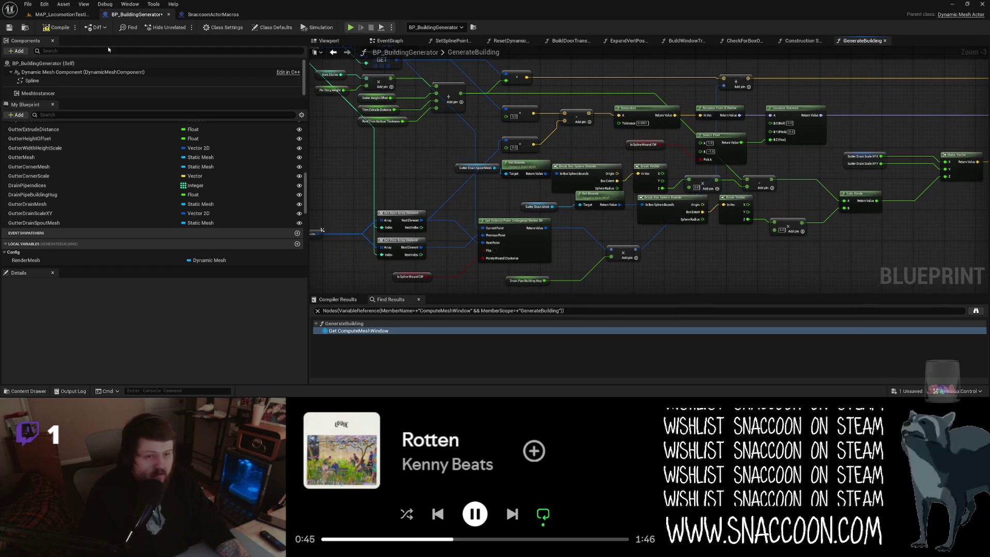
pyautogui.moveTo(137, 16); pyautogui.dragTo(493, 94)
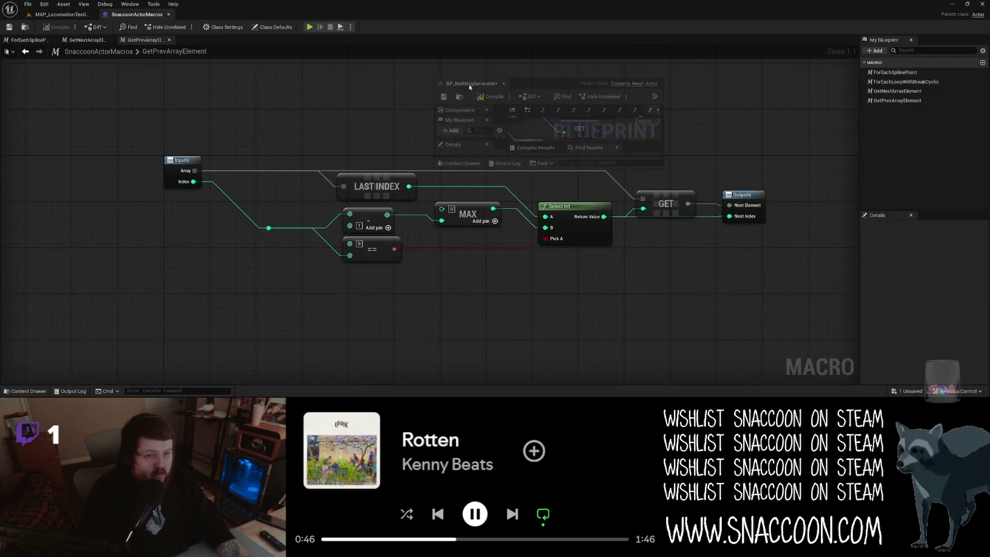
# Close the SnaccoonActorMacros tab, compile and save BP_BuildingGenerator, and dock its editor back
pyautogui.click(169, 15)
pyautogui.moveTo(639, 87)
pyautogui.mouseDown()
pyautogui.moveTo(542, 202)
pyautogui.moveTo(384, 181)
pyautogui.mouseUp()
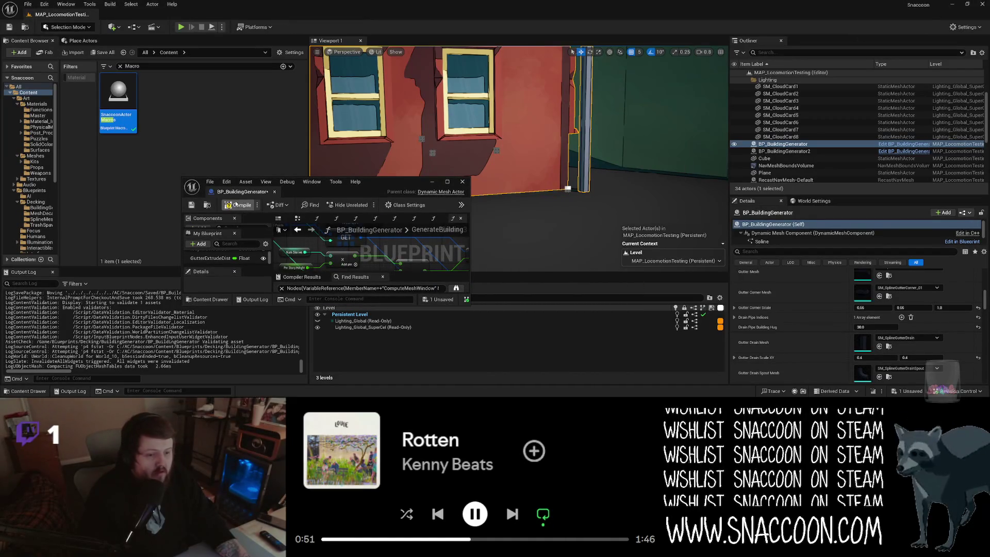
pyautogui.click(236, 205)
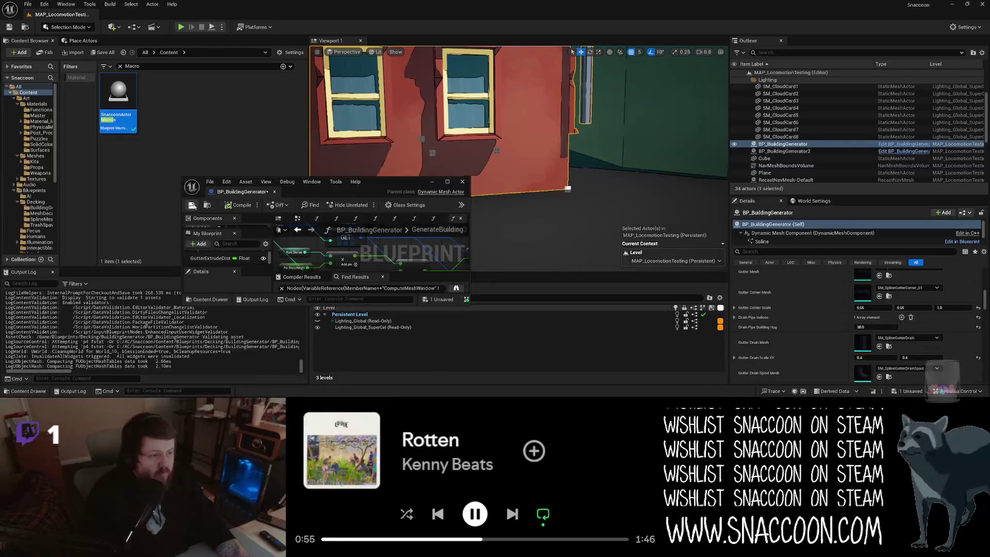
pyautogui.click(192, 205)
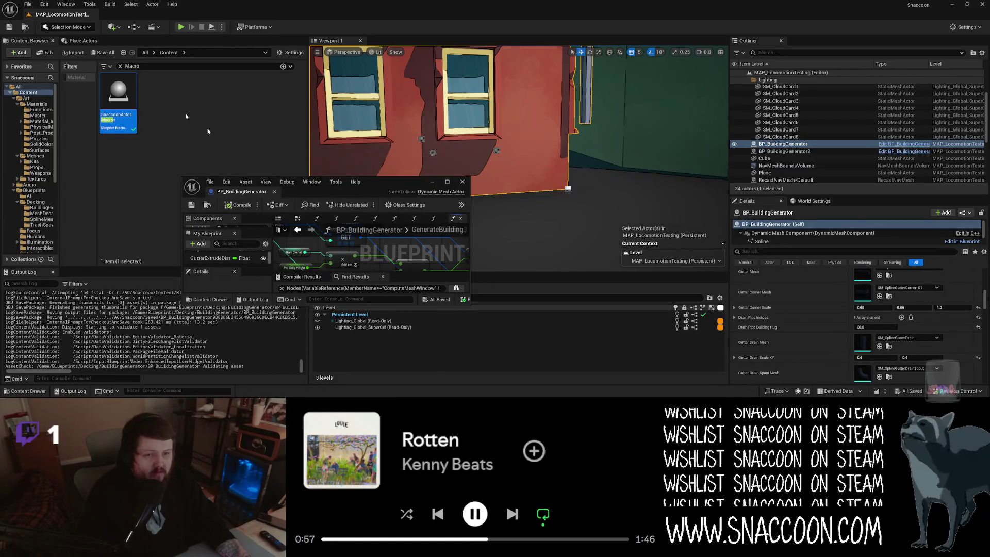
pyautogui.moveTo(239, 194)
pyautogui.mouseDown()
pyautogui.moveTo(258, 77)
pyautogui.moveTo(136, 15)
pyautogui.mouseUp()
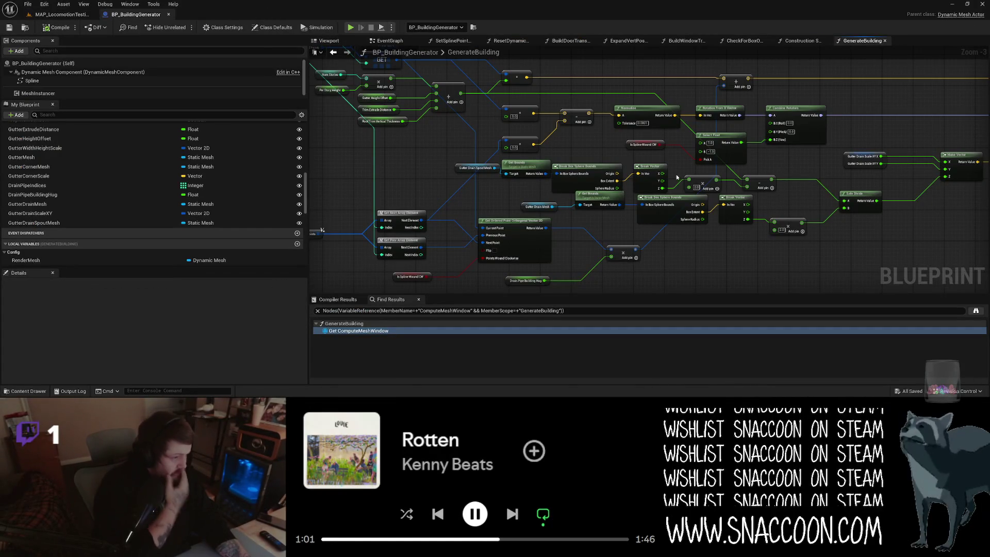
# Tidy the ×2.0 multiply node and shift the spout mesh and Get Bounds nodes left
pyautogui.moveTo(661, 190); pyautogui.dragTo(713, 181)
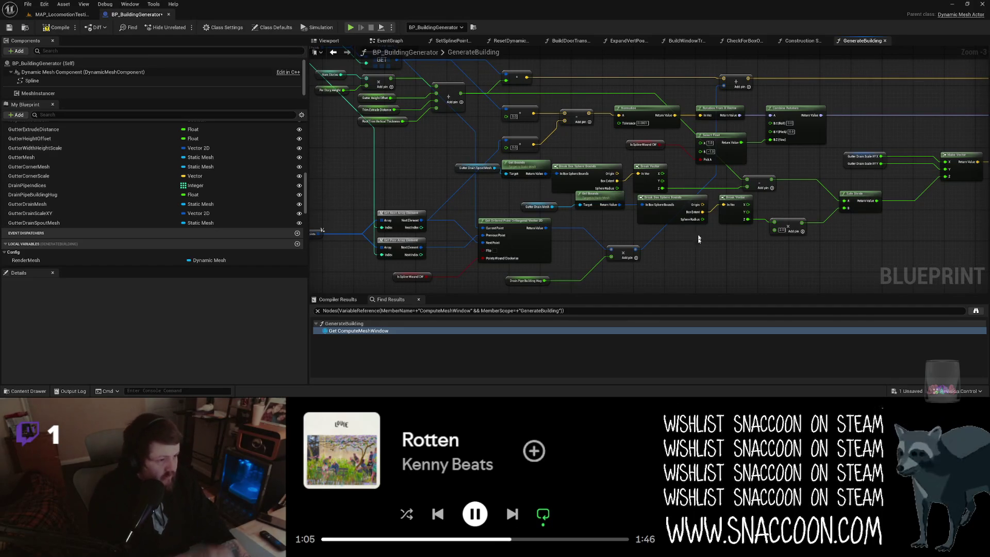
pyautogui.moveTo(517, 187); pyautogui.dragTo(454, 161)
pyautogui.moveTo(523, 168); pyautogui.dragTo(511, 168)
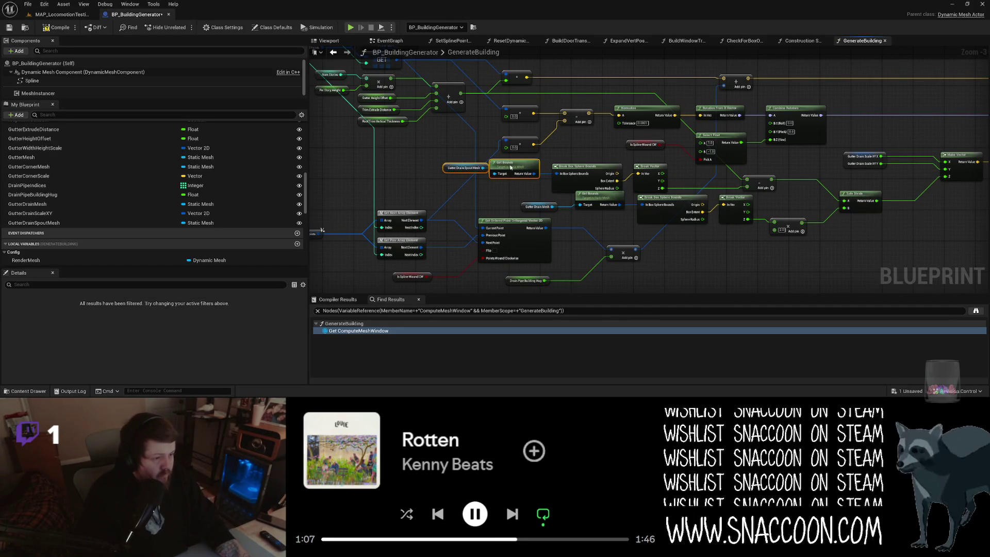
pyautogui.scroll(-2, 735, 247)
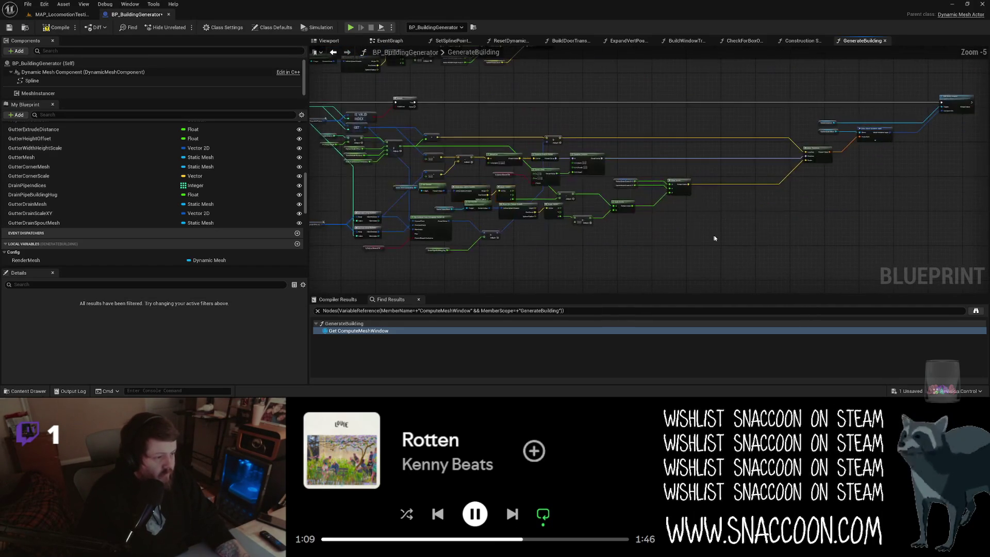
pyautogui.scroll(2, 805, 195)
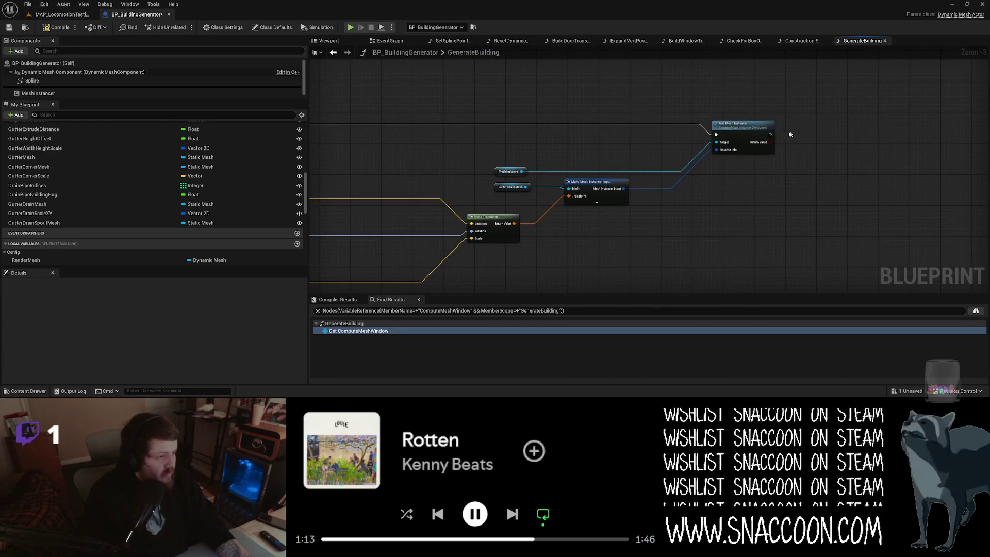
# Chain a second Add Mesh Instance with a Make Mesh Instancer Input using GutterDrainSpoutMesh as Mesh
pyautogui.hotkey('ctrl', 'v')
pyautogui.moveTo(771, 136)
pyautogui.mouseDown()
pyautogui.moveTo(812, 141)
pyautogui.moveTo(645, 178)
pyautogui.moveTo(522, 171)
pyautogui.mouseUp()
pyautogui.click(764, 182)
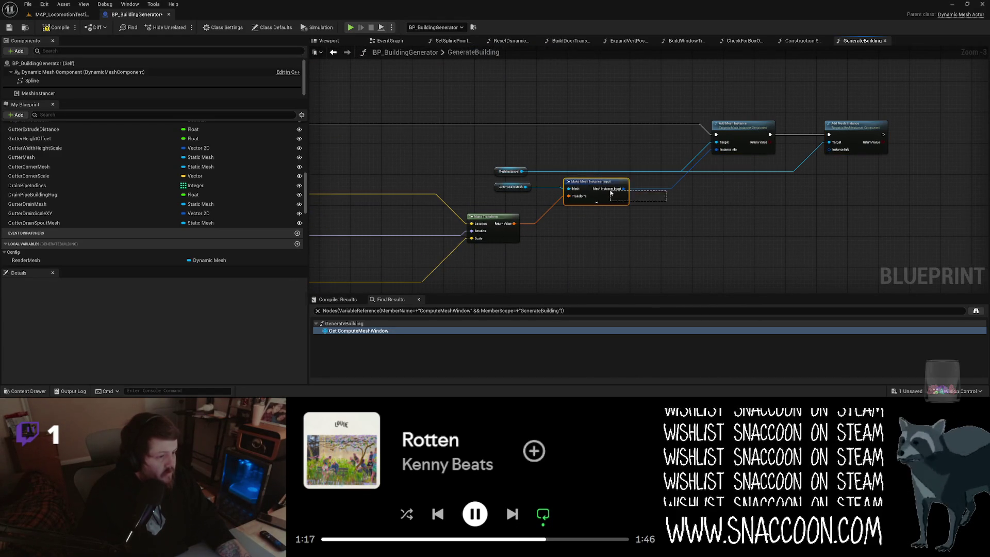
pyautogui.hotkey('ctrl', 'v')
pyautogui.moveTo(828, 150); pyautogui.dragTo(764, 207)
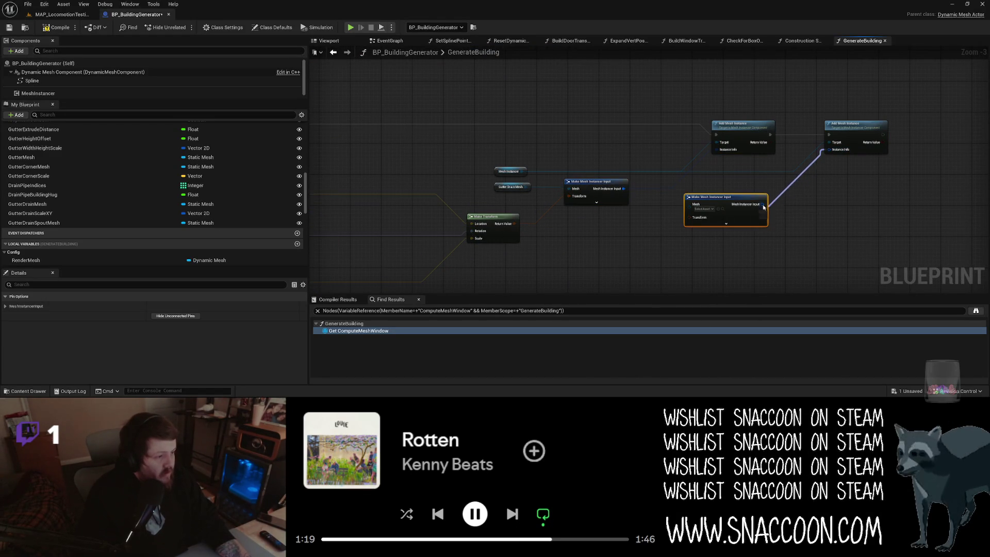
pyautogui.moveTo(691, 205); pyautogui.dragTo(644, 212)
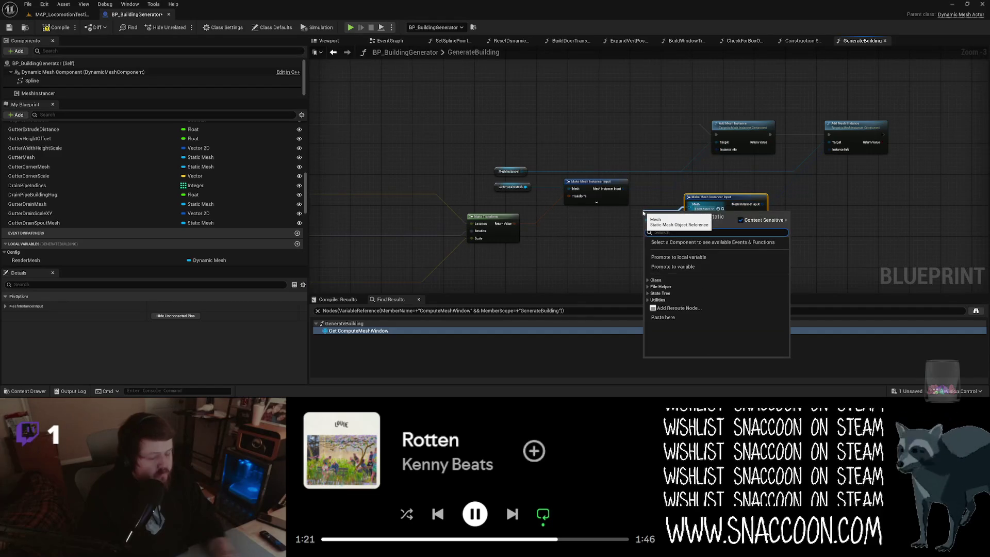
pyautogui.write('Drain')
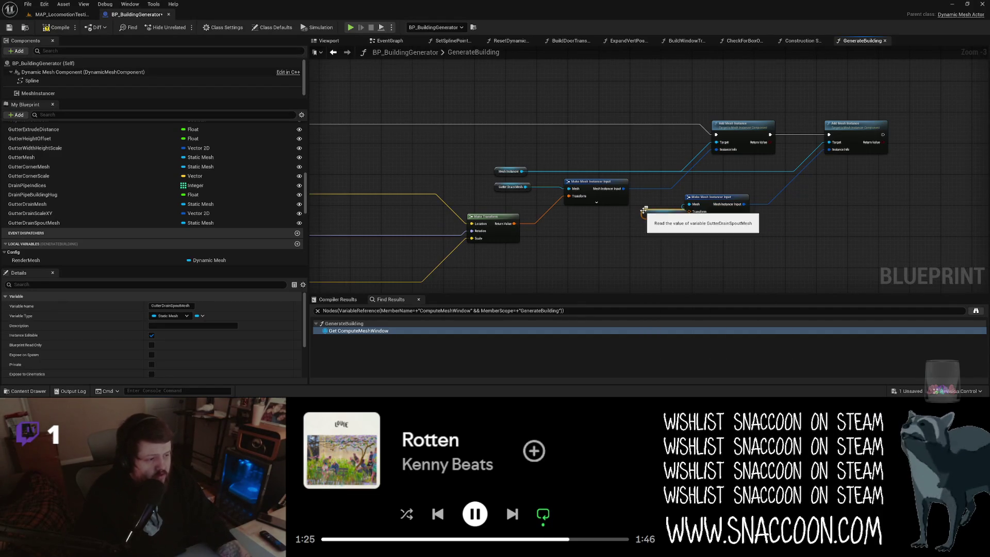
pyautogui.moveTo(643, 211); pyautogui.dragTo(603, 213)
pyautogui.moveTo(714, 197); pyautogui.dragTo(721, 204)
# Give the spout instancer input its own Make Transform, then look over the drain pipe location logic
pyautogui.moveTo(658, 254); pyautogui.dragTo(633, 205)
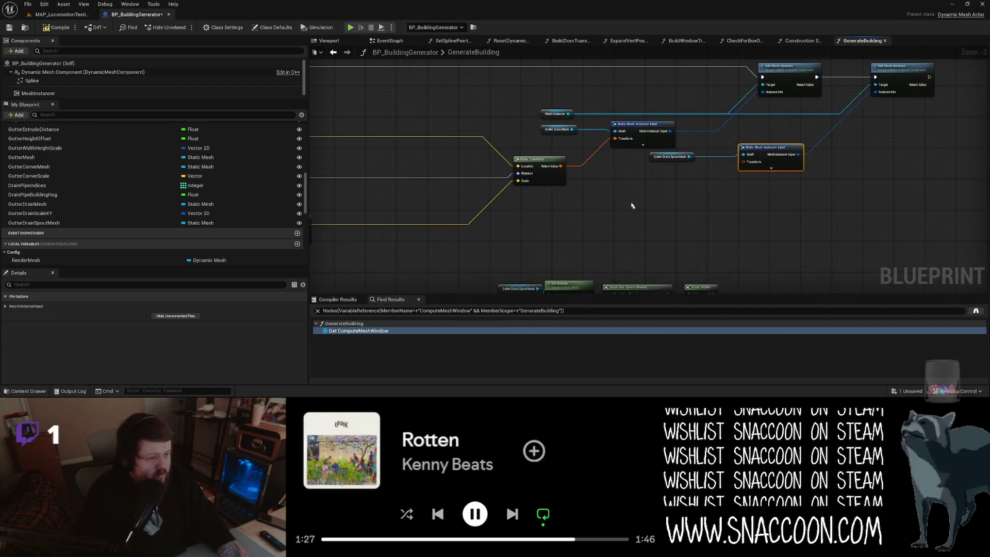
pyautogui.moveTo(749, 162)
pyautogui.mouseDown()
pyautogui.moveTo(665, 209)
pyautogui.moveTo(805, 201)
pyautogui.moveTo(522, 148)
pyautogui.moveTo(628, 138)
pyautogui.moveTo(586, 140)
pyautogui.mouseUp()
pyautogui.scroll(-1, 672, 207)
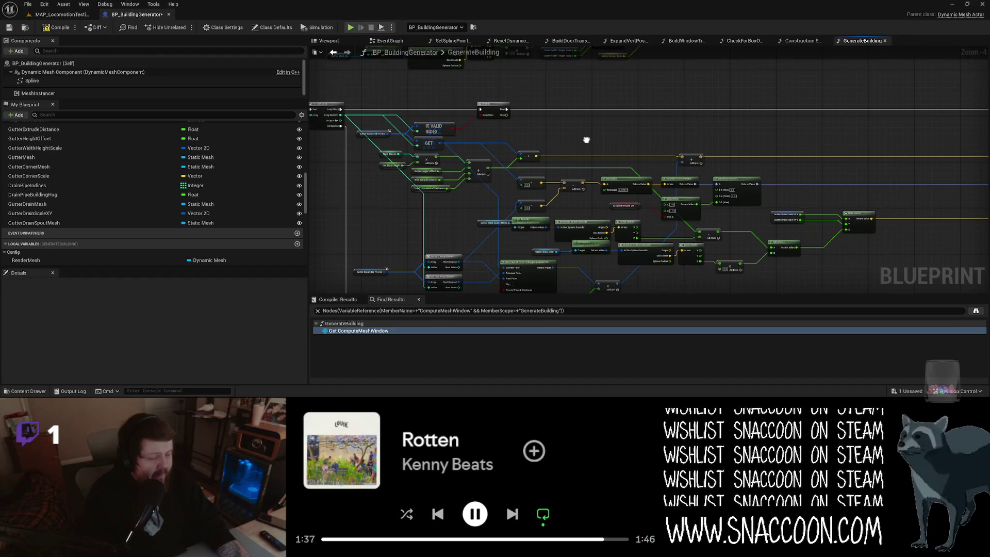
pyautogui.moveTo(587, 140)
pyautogui.mouseDown()
pyautogui.moveTo(338, 123)
pyautogui.moveTo(433, 124)
pyautogui.moveTo(512, 104)
pyautogui.moveTo(440, 107)
pyautogui.mouseUp()
pyautogui.moveTo(589, 120)
pyautogui.mouseDown()
pyautogui.moveTo(445, 125)
pyautogui.moveTo(651, 204)
pyautogui.moveTo(671, 202)
pyautogui.moveTo(664, 196)
pyautogui.mouseUp()
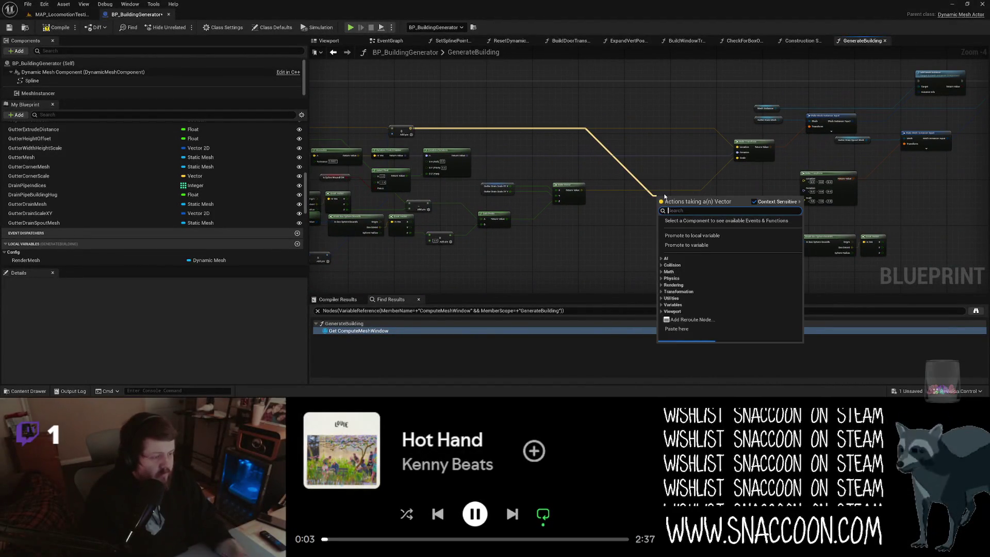
# Add a vector offset with Y 1.0 to the spout location, chained into a second vector Add node
pyautogui.write('+')
pyautogui.press('Return')
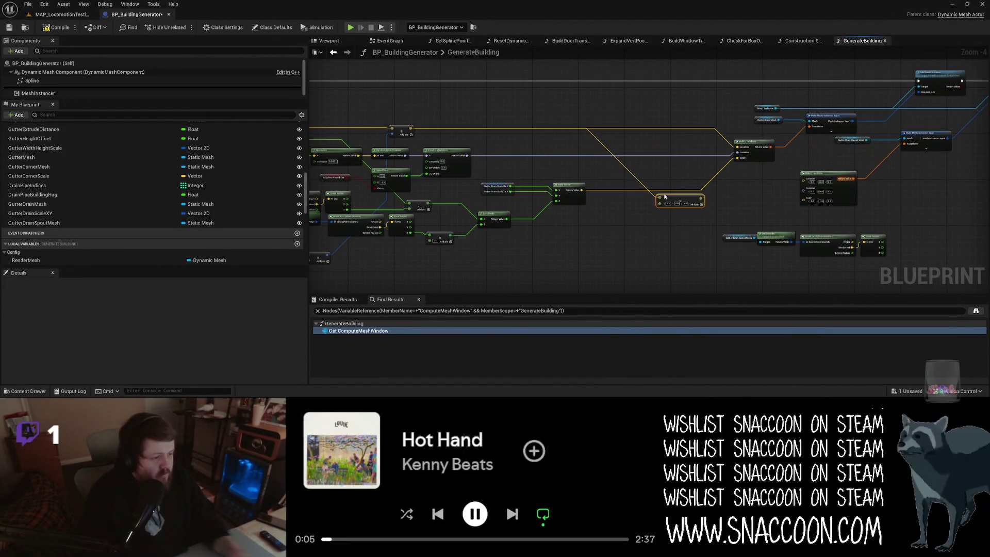
pyautogui.scroll(2, 673, 211)
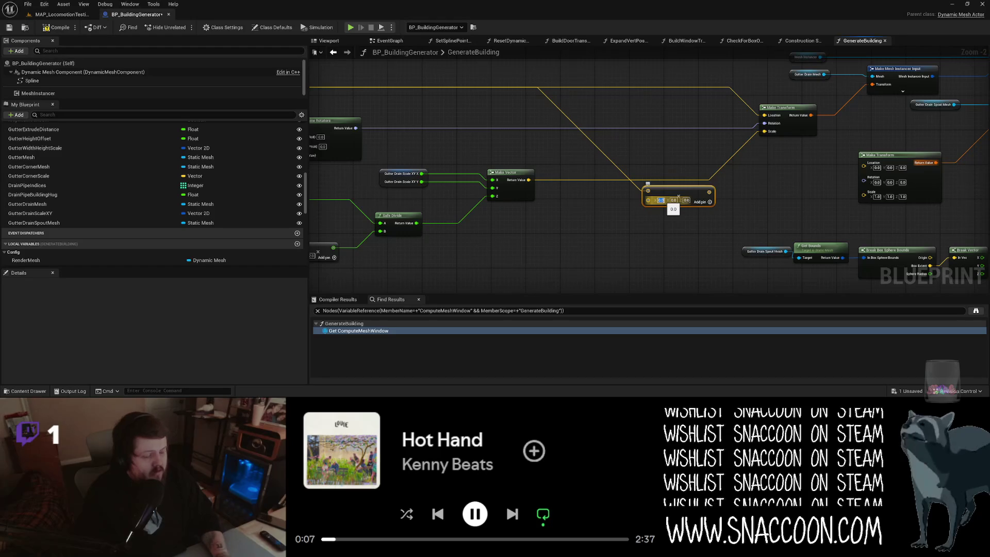
pyautogui.press('Tab')
pyautogui.write('1')
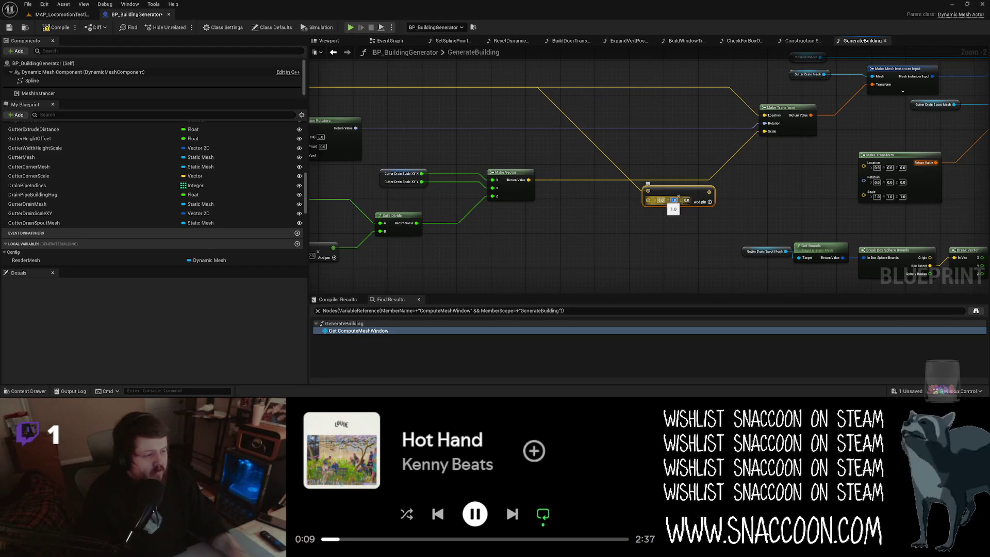
pyautogui.moveTo(707, 192); pyautogui.dragTo(744, 195)
pyautogui.write('Add')
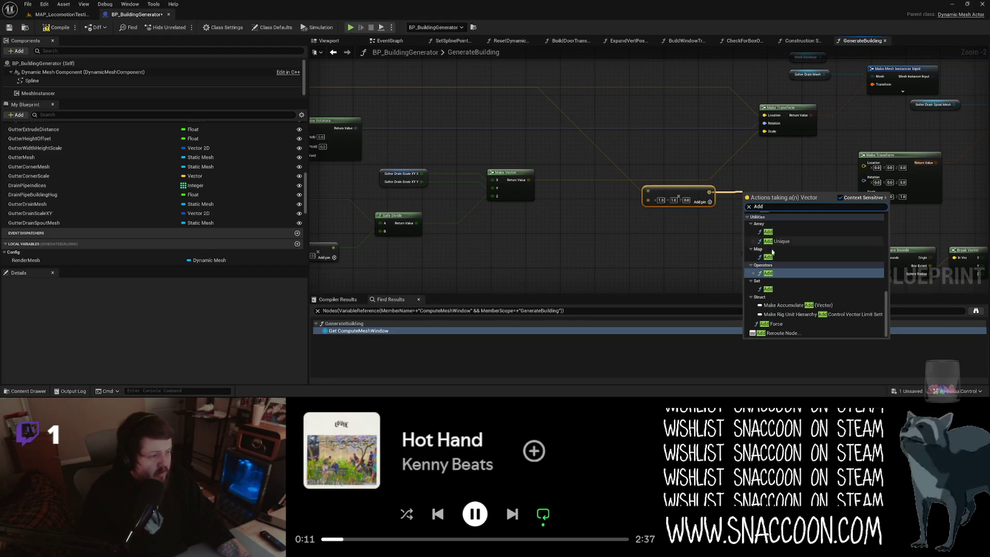
pyautogui.press('Return')
pyautogui.moveTo(650, 263)
pyautogui.mouseDown()
pyautogui.moveTo(693, 240)
pyautogui.moveTo(642, 217)
pyautogui.moveTo(549, 217)
pyautogui.mouseUp()
# Feed the spout bounds Z into the second Add and reroute the rotation into the second Make Transform
pyautogui.rightClick(792, 182)
pyautogui.click(811, 223)
pyautogui.moveTo(660, 203); pyautogui.dragTo(924, 255)
pyautogui.moveTo(708, 216); pyautogui.dragTo(443, 219)
pyautogui.click(568, 274)
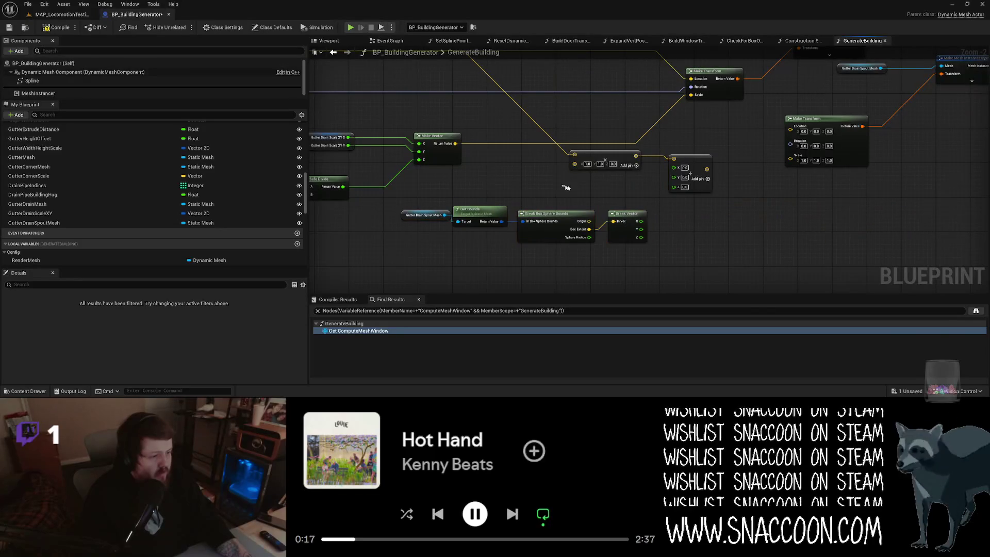
pyautogui.moveTo(642, 239)
pyautogui.mouseDown()
pyautogui.moveTo(671, 248)
pyautogui.moveTo(675, 188)
pyautogui.mouseUp()
pyautogui.moveTo(737, 215)
pyautogui.mouseDown()
pyautogui.moveTo(702, 235)
pyautogui.moveTo(751, 254)
pyautogui.mouseUp()
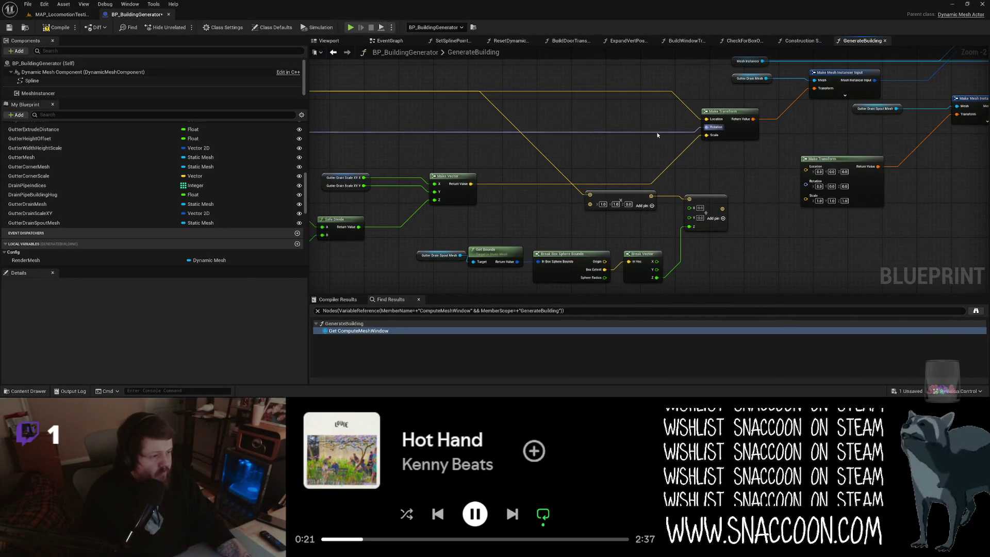
pyautogui.doubleClick(655, 132)
pyautogui.moveTo(655, 133)
pyautogui.mouseDown()
pyautogui.moveTo(802, 198)
pyautogui.moveTo(793, 174)
pyautogui.mouseUp()
# Paste a copy of the Gutter Drain Scale XY Make Vector, edit its Z, and compile to preview
pyautogui.moveTo(720, 177)
pyautogui.mouseDown()
pyautogui.moveTo(669, 190)
pyautogui.moveTo(926, 195)
pyautogui.mouseUp()
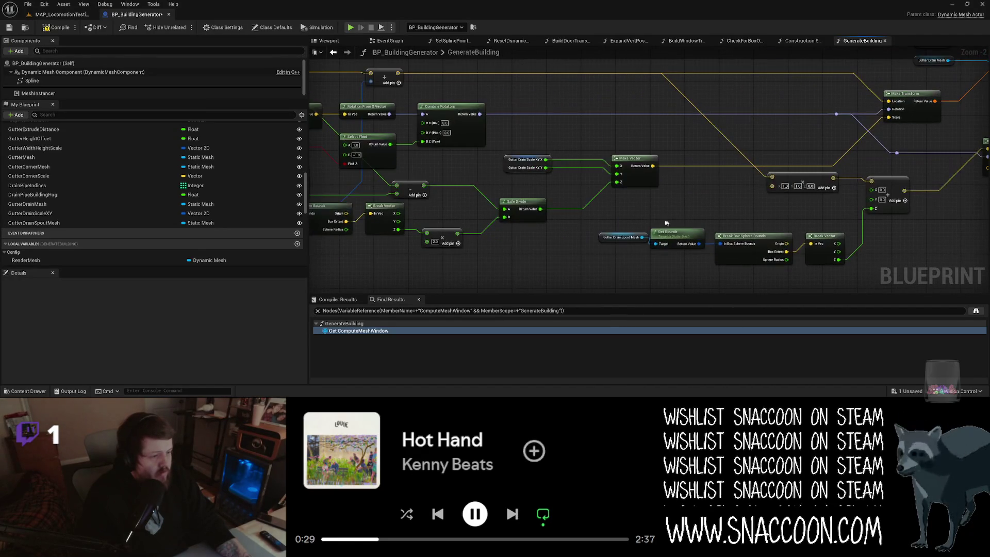
pyautogui.moveTo(587, 201); pyautogui.dragTo(532, 210)
pyautogui.moveTo(448, 160); pyautogui.dragTo(632, 196)
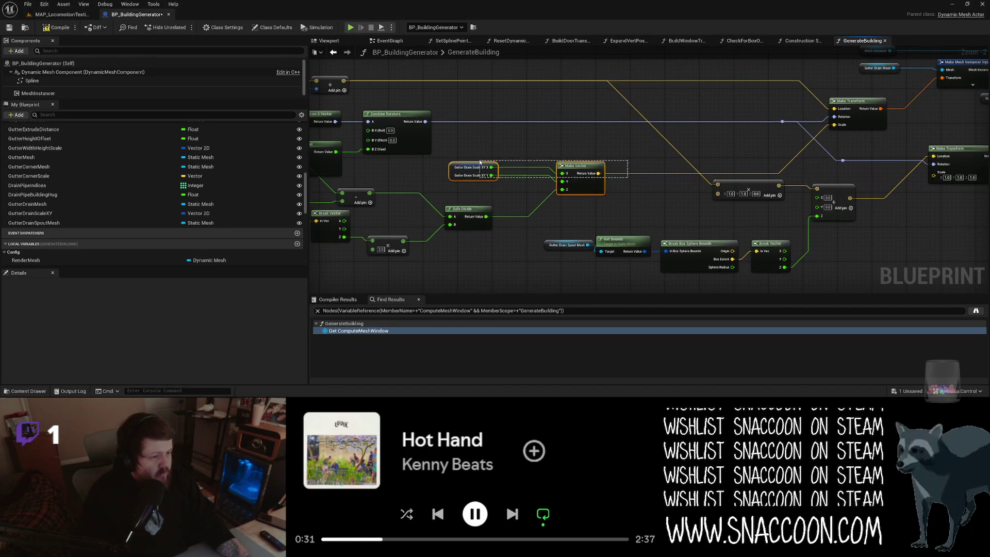
pyautogui.moveTo(694, 218)
pyautogui.mouseDown()
pyautogui.moveTo(653, 214)
pyautogui.moveTo(749, 230)
pyautogui.moveTo(784, 166)
pyautogui.mouseUp()
pyautogui.click(652, 214)
pyautogui.hotkey('ctrl', 'v')
pyautogui.click(747, 249)
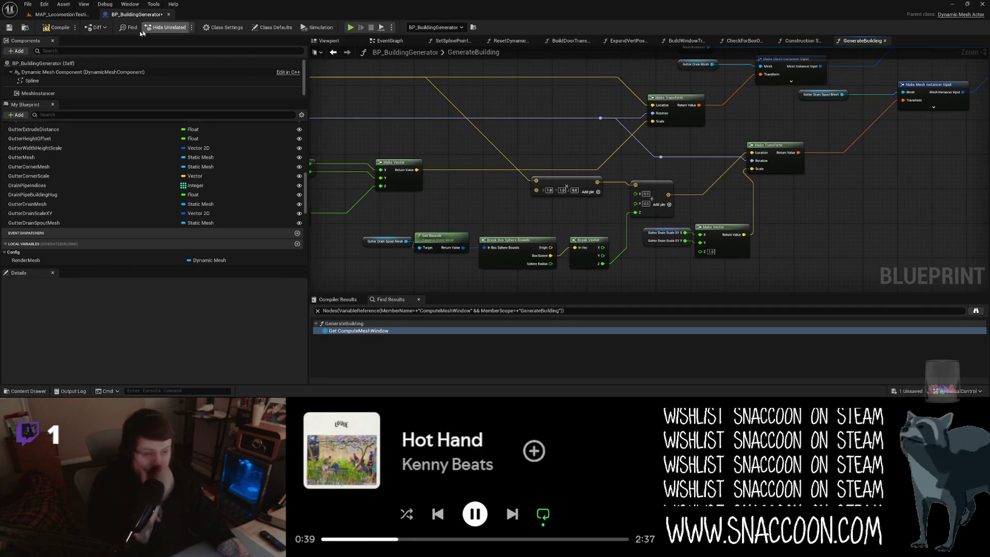
pyautogui.click(62, 27)
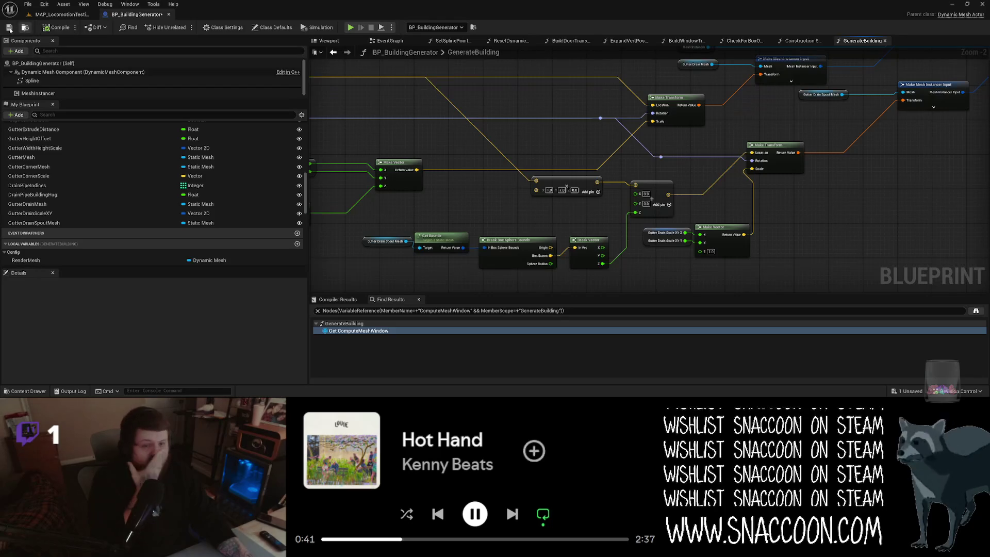
pyautogui.click(41, 15)
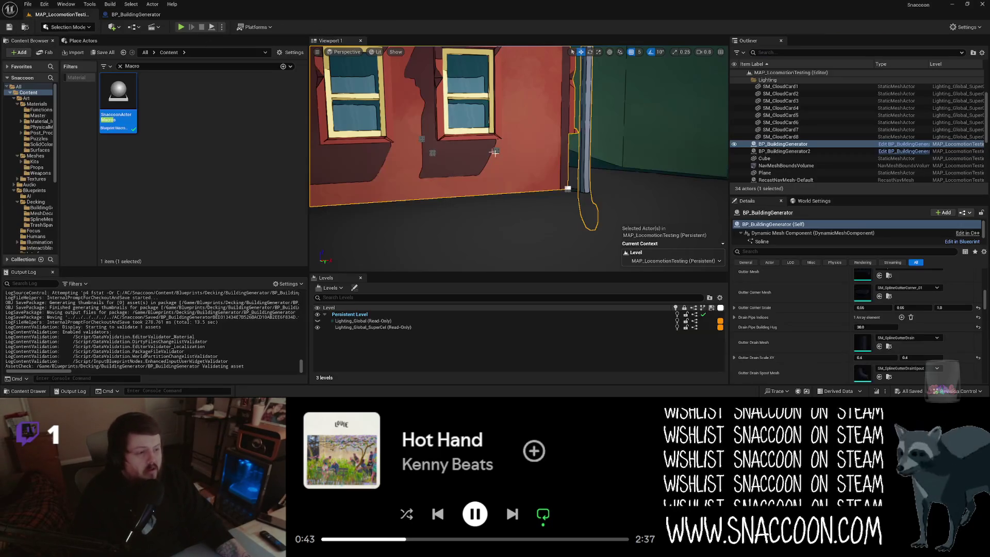
pyautogui.click(136, 14)
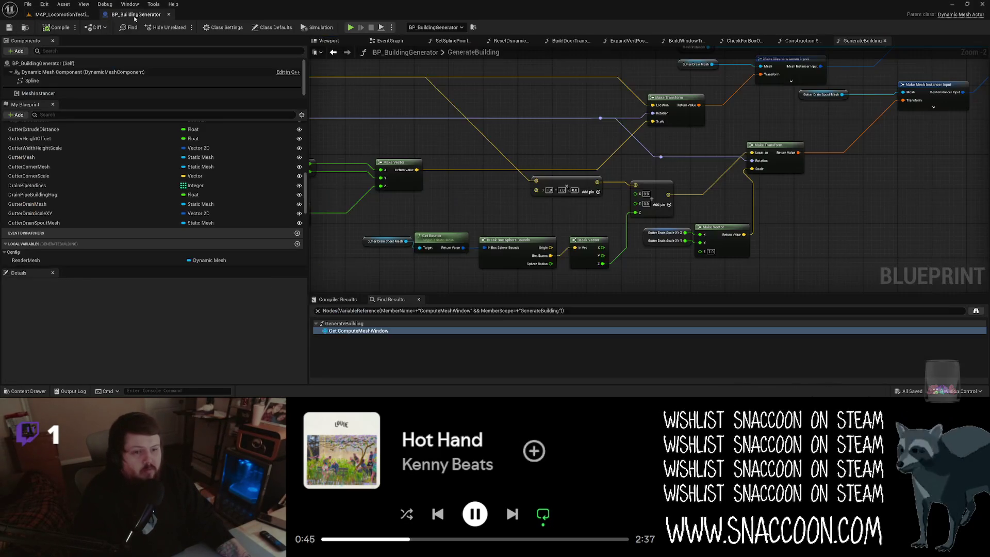
# Drive the drain Make Vector with a MAX of Gutter Drain Scale X and Y, then view the level
pyautogui.moveTo(448, 221)
pyautogui.mouseDown()
pyautogui.moveTo(872, 201)
pyautogui.moveTo(717, 187)
pyautogui.moveTo(650, 199)
pyautogui.mouseUp()
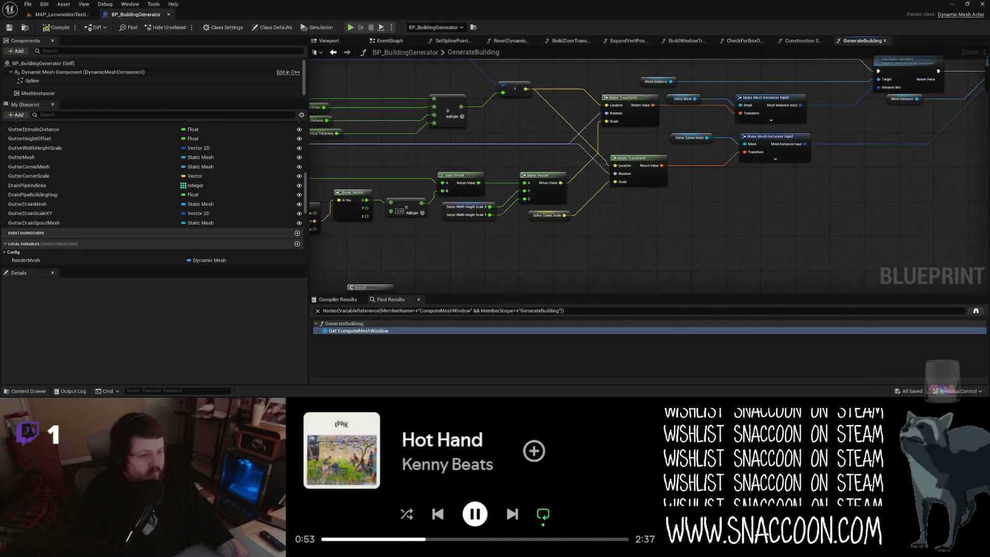
pyautogui.scroll(-1, 830, 237)
pyautogui.click(575, 217)
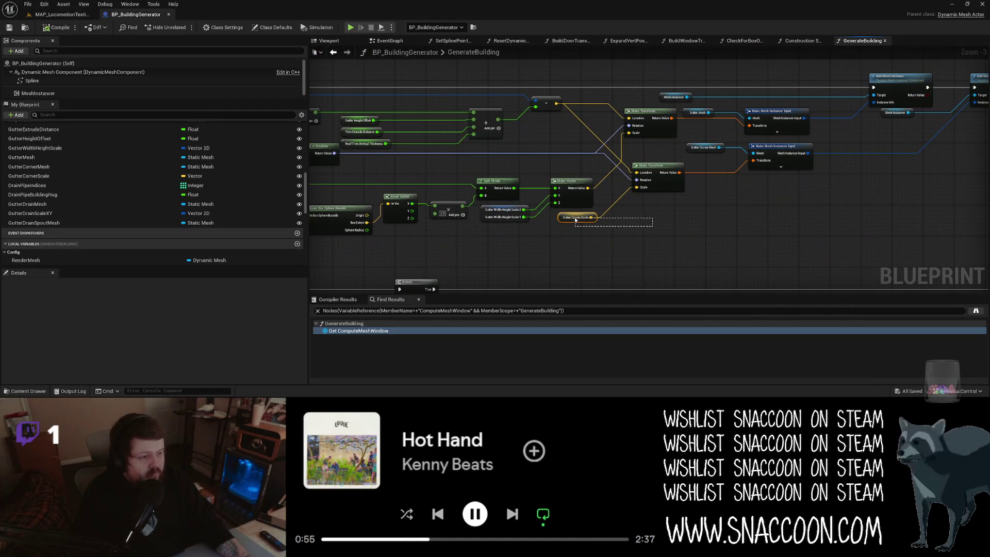
pyautogui.moveTo(576, 217)
pyautogui.mouseDown()
pyautogui.moveTo(642, 195)
pyautogui.moveTo(676, 161)
pyautogui.mouseUp()
pyautogui.scroll(1, 641, 195)
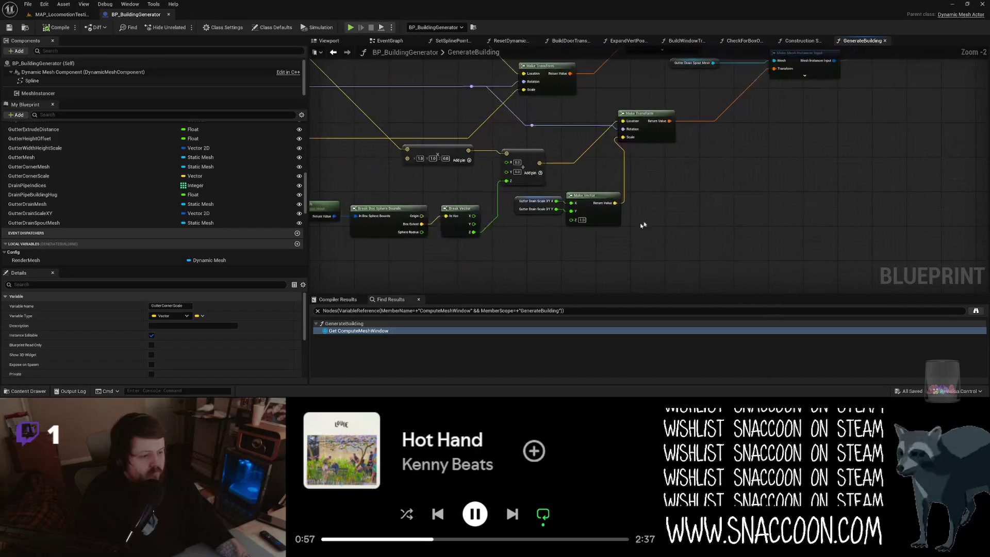
pyautogui.moveTo(598, 223); pyautogui.dragTo(646, 223)
pyautogui.moveTo(557, 201); pyautogui.dragTo(586, 216)
pyautogui.write('Max')
pyautogui.press('Return')
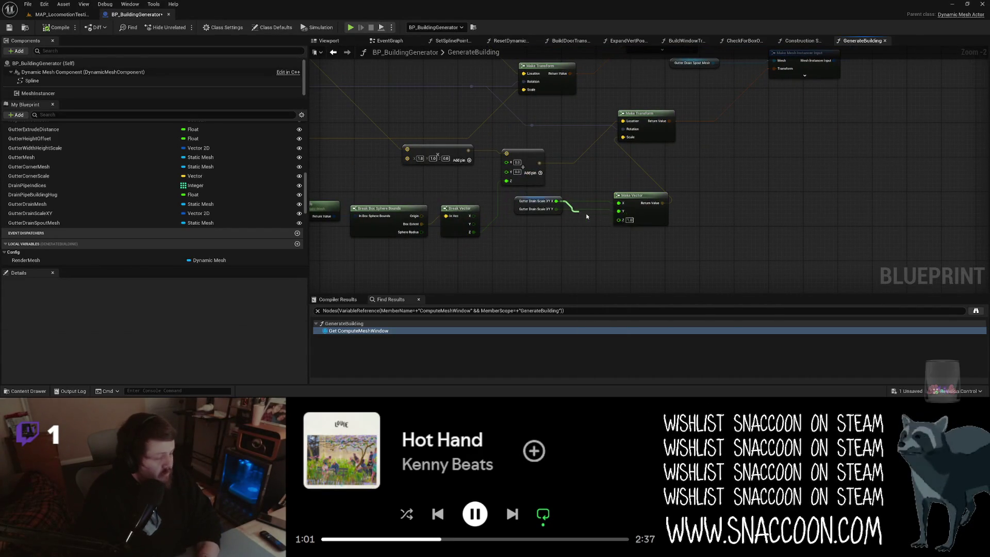
pyautogui.moveTo(585, 222); pyautogui.dragTo(551, 210)
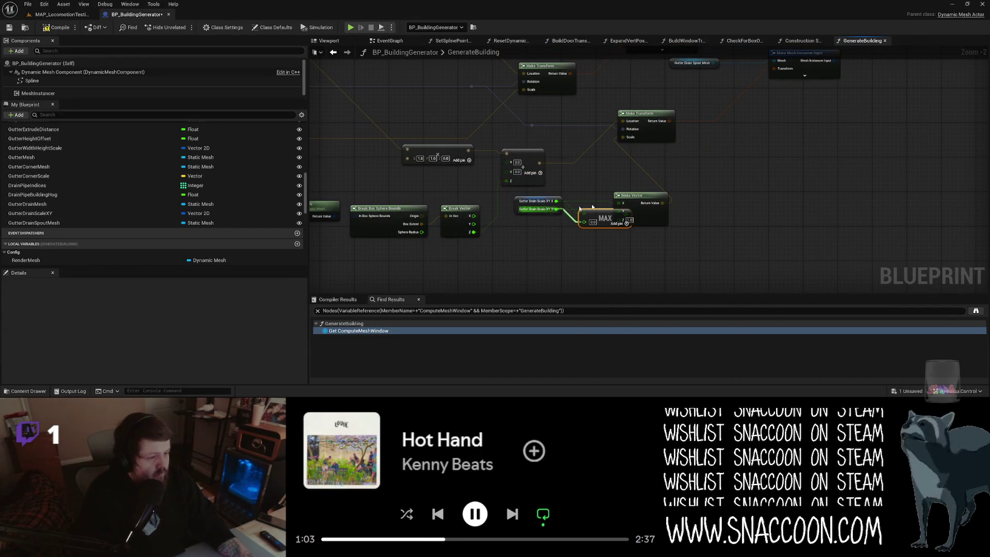
pyautogui.moveTo(635, 195)
pyautogui.mouseDown()
pyautogui.moveTo(660, 194)
pyautogui.moveTo(645, 220)
pyautogui.mouseUp()
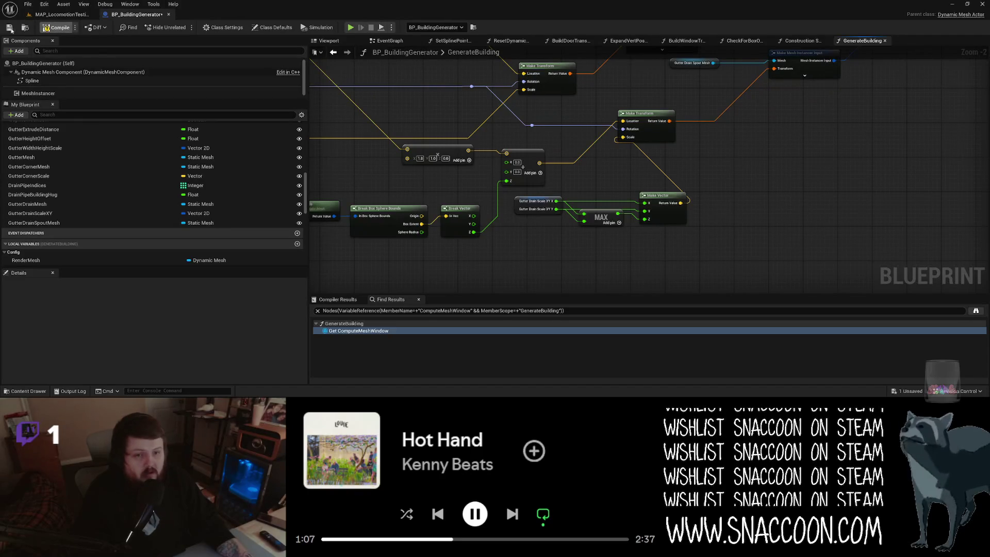
pyautogui.click(40, 15)
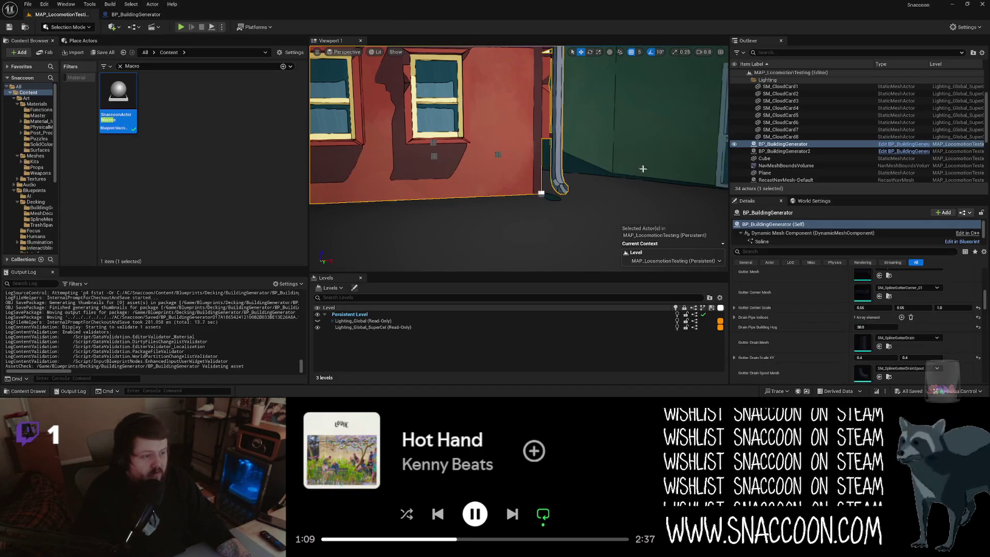
# Add a second Drain Pipe Indices entry with value 0 to the building generator
pyautogui.moveTo(628, 196)
pyautogui.mouseDown()
pyautogui.moveTo(629, 173)
pyautogui.moveTo(625, 235)
pyautogui.moveTo(588, 244)
pyautogui.mouseUp()
pyautogui.press('Escape')
pyautogui.click(567, 170)
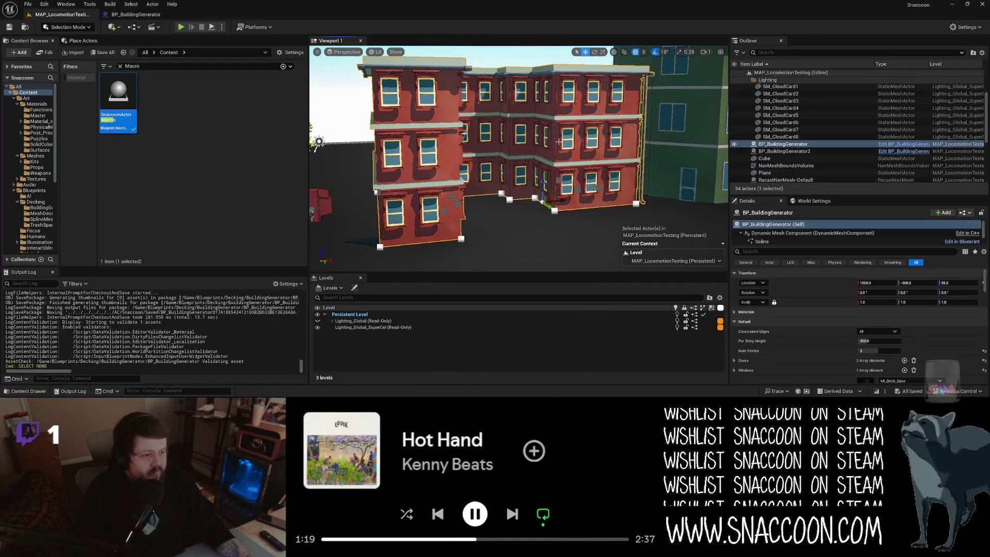
pyautogui.scroll(-10, 816, 357)
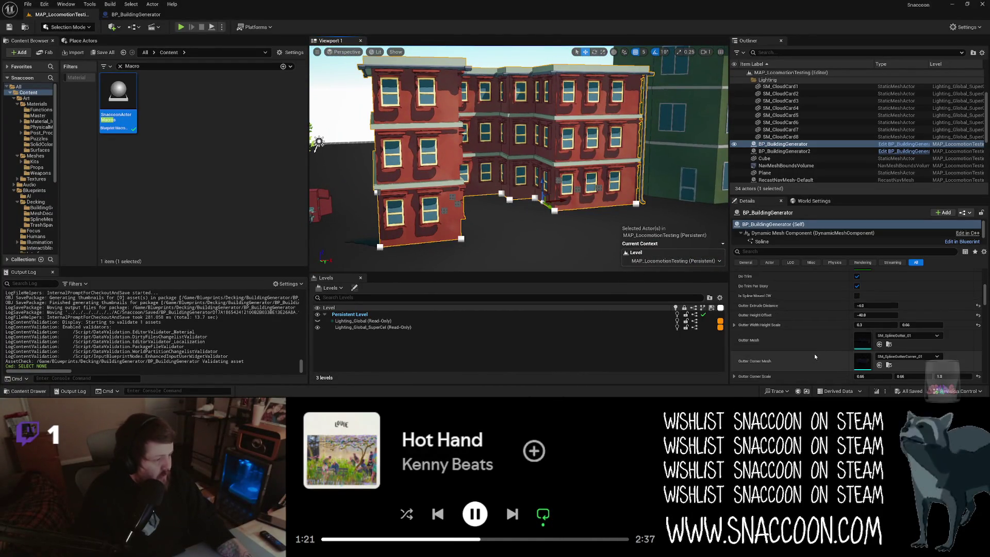
pyautogui.scroll(-2, 816, 357)
pyautogui.click(846, 330)
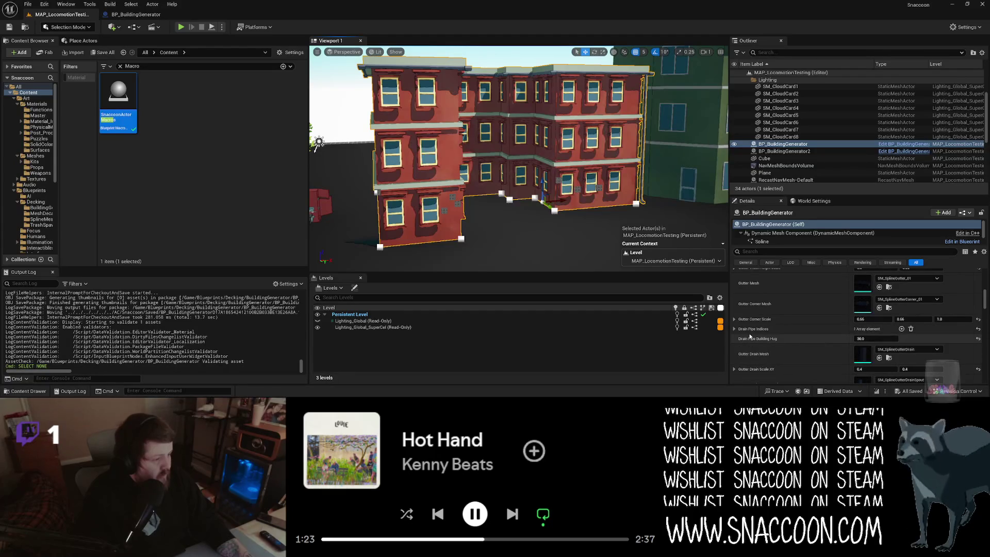
pyautogui.click(902, 329)
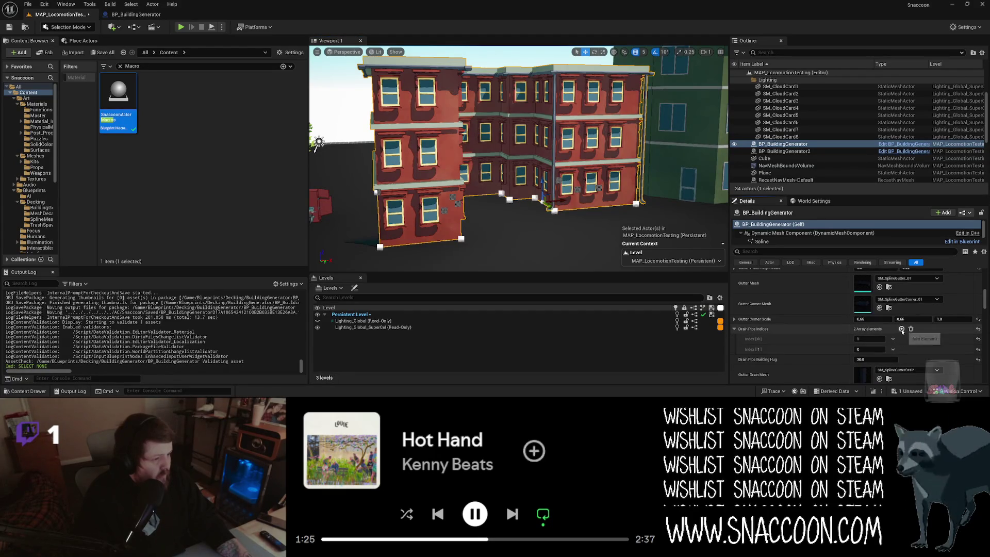
pyautogui.click(867, 349)
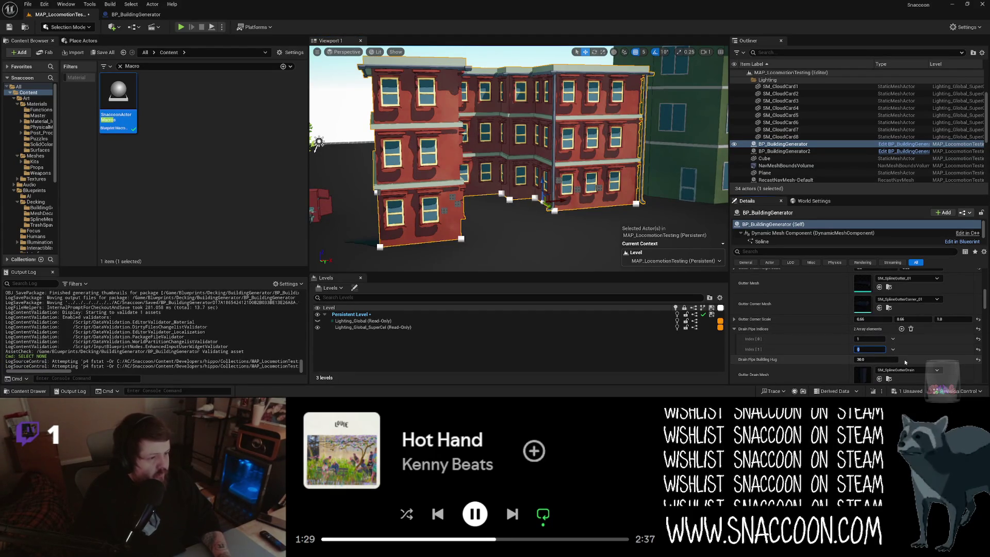
pyautogui.moveTo(516, 155)
pyautogui.mouseDown()
pyautogui.moveTo(515, 113)
pyautogui.moveTo(521, 129)
pyautogui.moveTo(537, 129)
pyautogui.mouseUp()
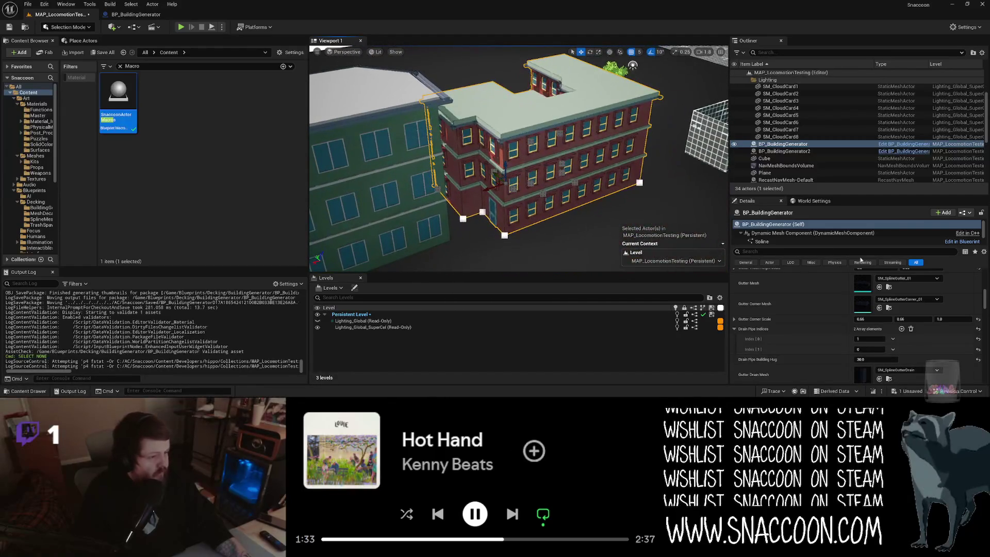
# Enter a new value for Drain Pipe Indices Index [1], then deselect the building generator
pyautogui.click(868, 349)
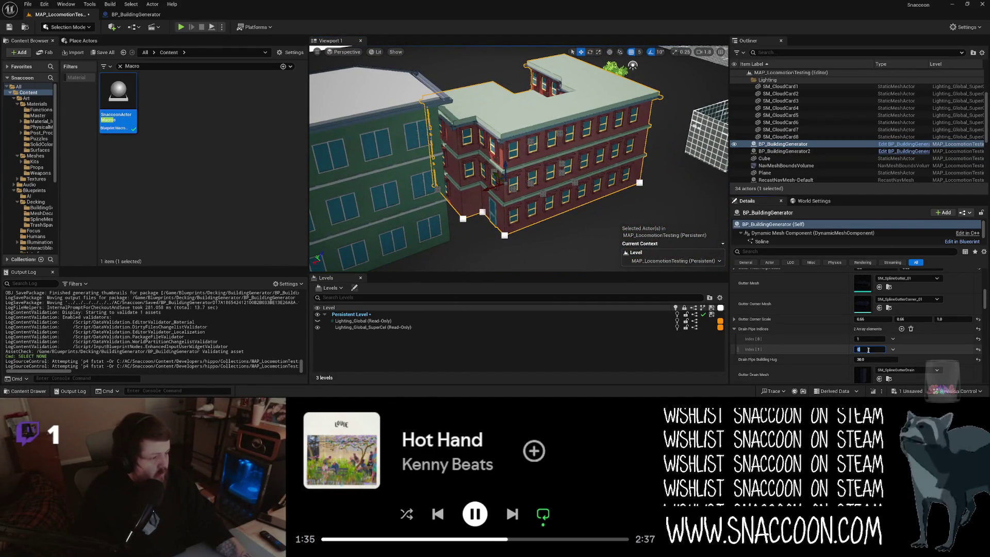
pyautogui.write('2')
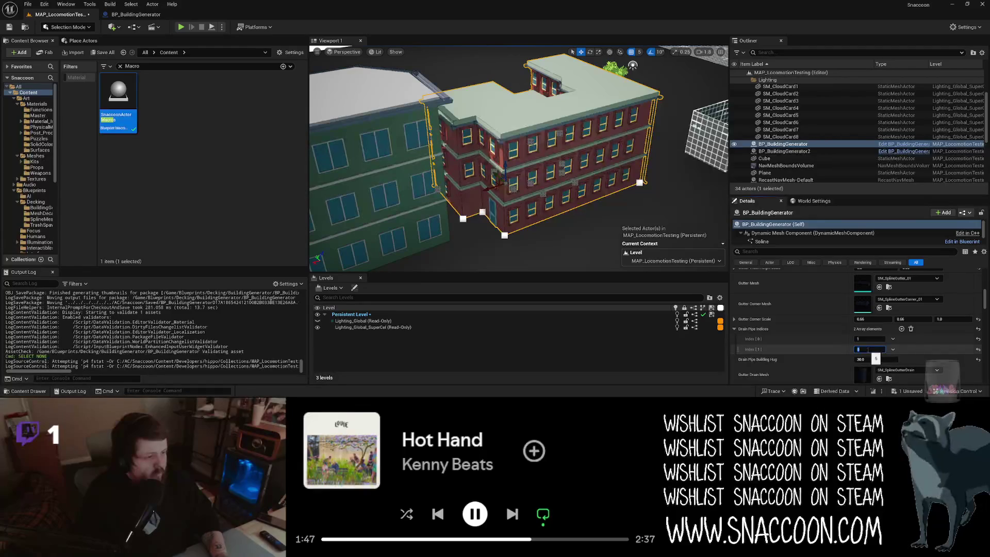
pyautogui.press('Return')
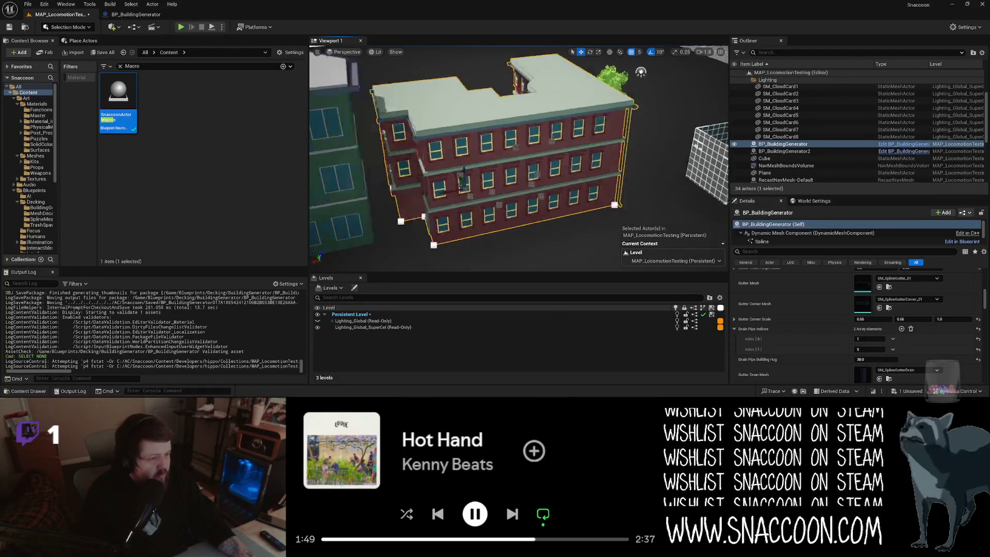
pyautogui.scroll(5, 519, 158)
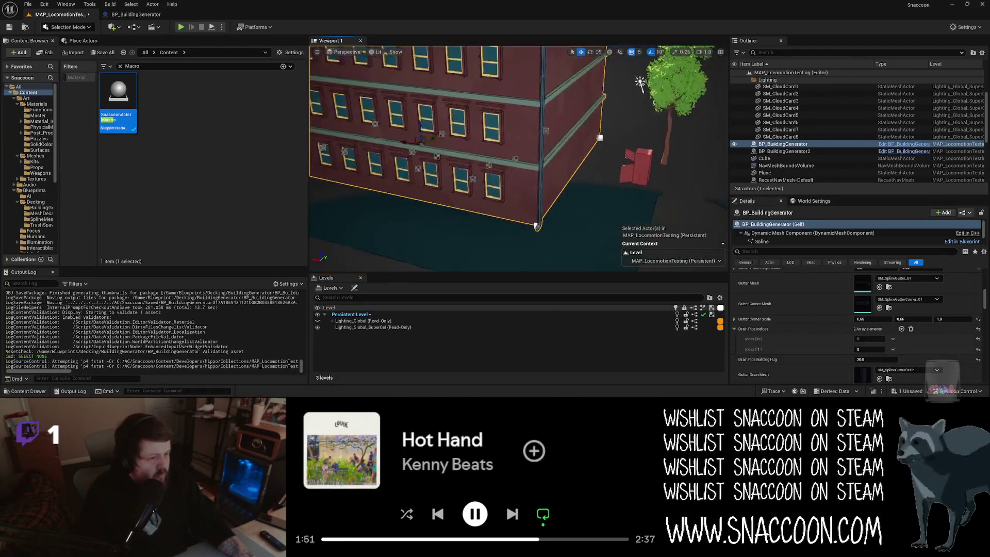
pyautogui.press('Escape')
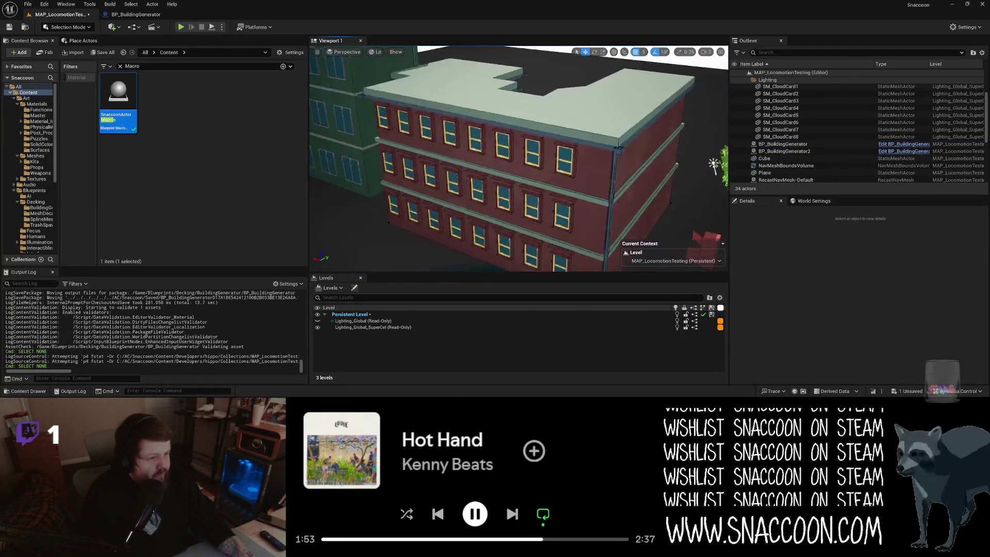
pyautogui.moveTo(519, 158); pyautogui.dragTo(477, 100)
pyautogui.moveTo(621, 220); pyautogui.dragTo(621, 220)
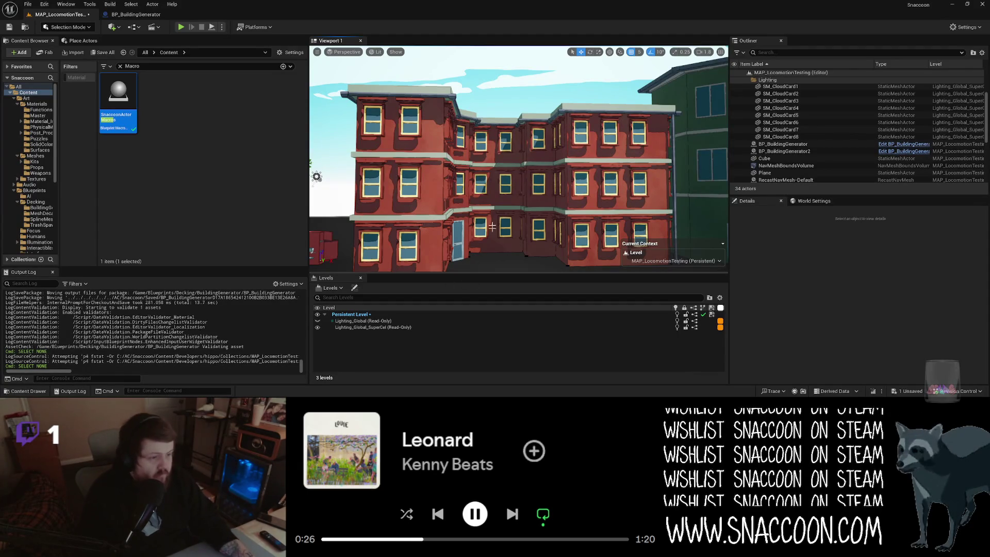
# Fly the view around the red building to look down on its roof
pyautogui.press('d')
pyautogui.press('s')
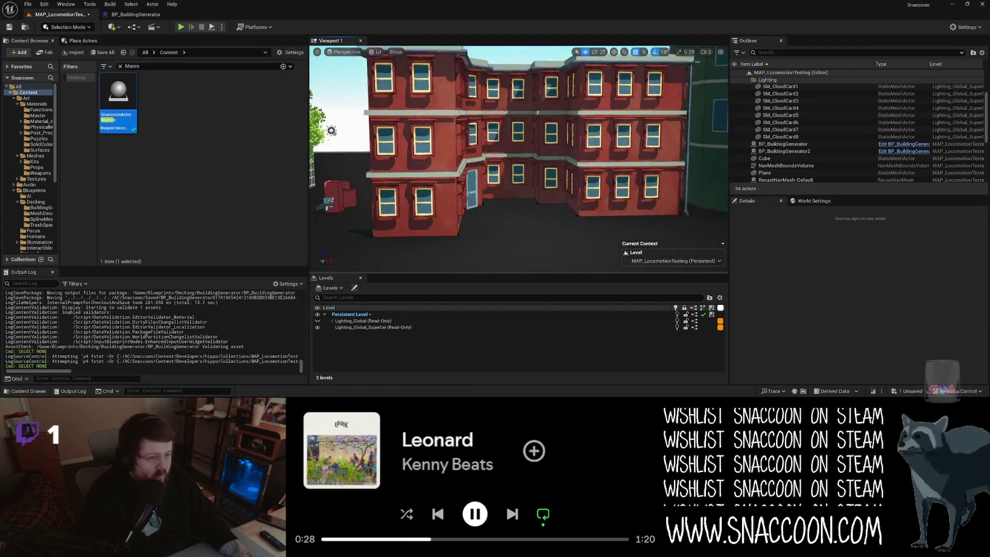
pyautogui.press('e')
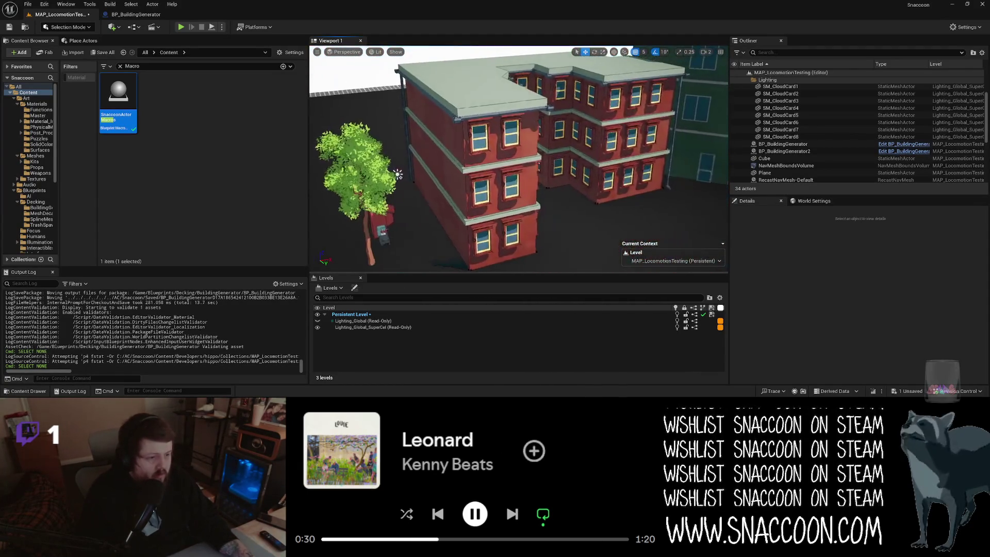
pyautogui.press('w')
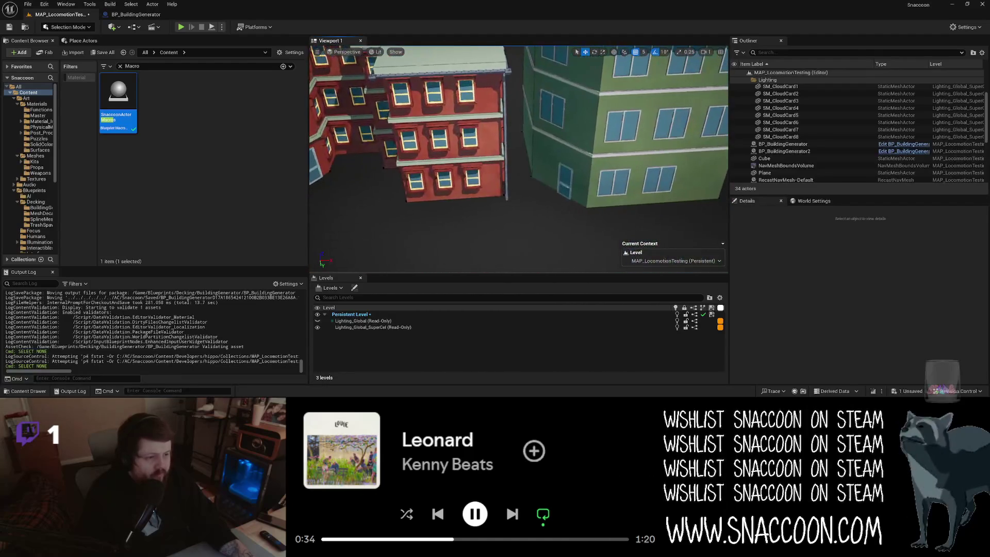
# Inspect a corner point of the building outline, then save the MAP_LocomotionTesting level
pyautogui.click(402, 165)
pyautogui.press('w')
pyautogui.click(477, 212)
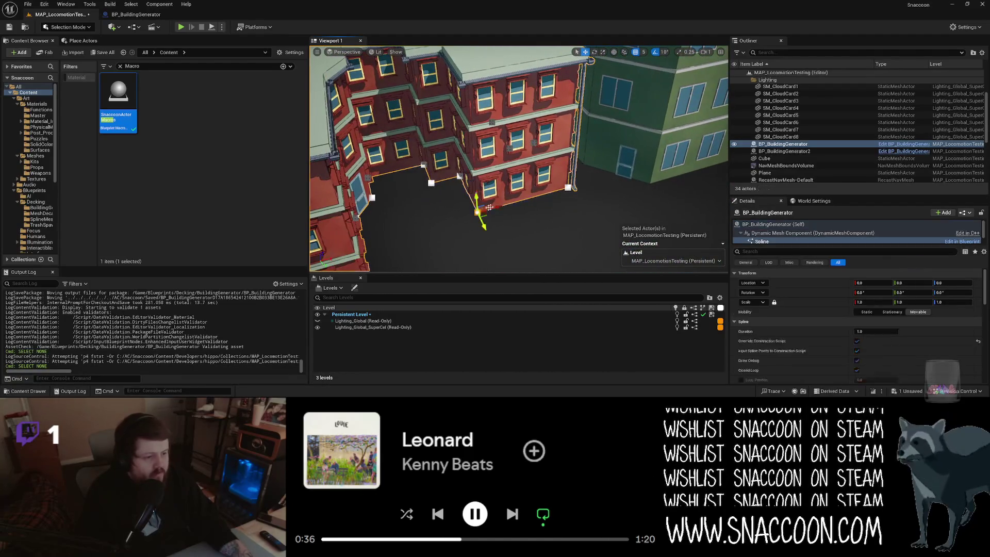
pyautogui.moveTo(560, 198)
pyautogui.mouseDown()
pyautogui.moveTo(612, 221)
pyautogui.moveTo(566, 174)
pyautogui.moveTo(602, 198)
pyautogui.mouseUp()
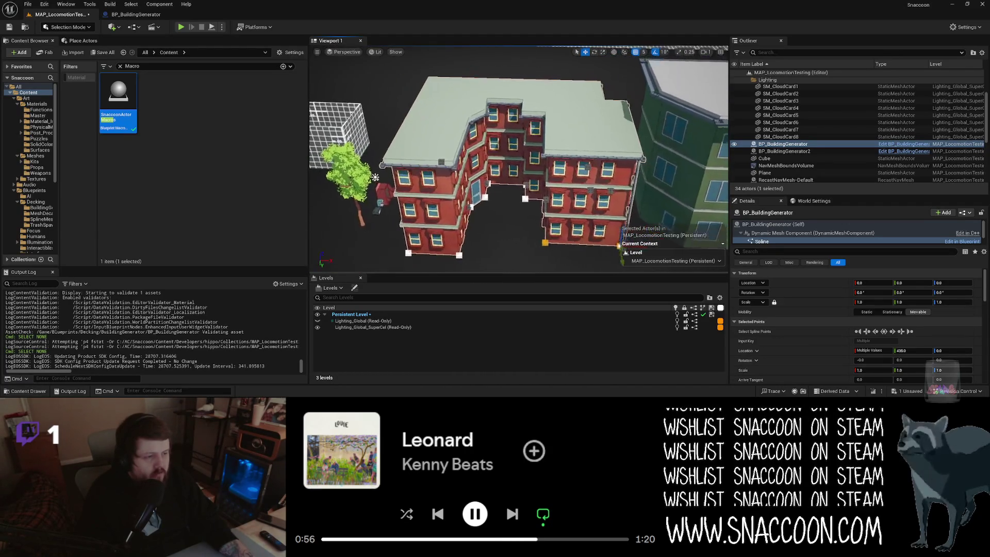
pyautogui.press('Escape')
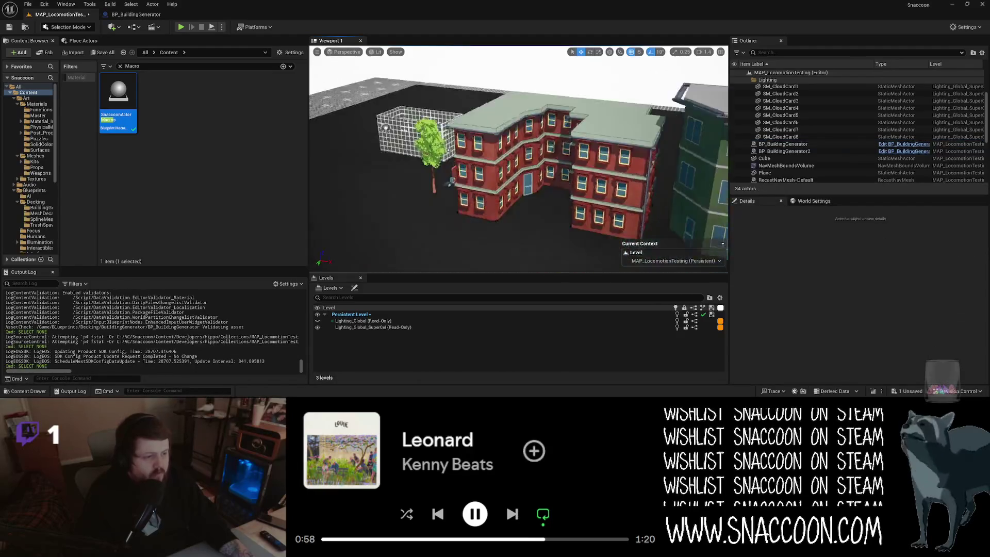
pyautogui.scroll(1, 519, 155)
pyautogui.hotkey('ctrl', 's')
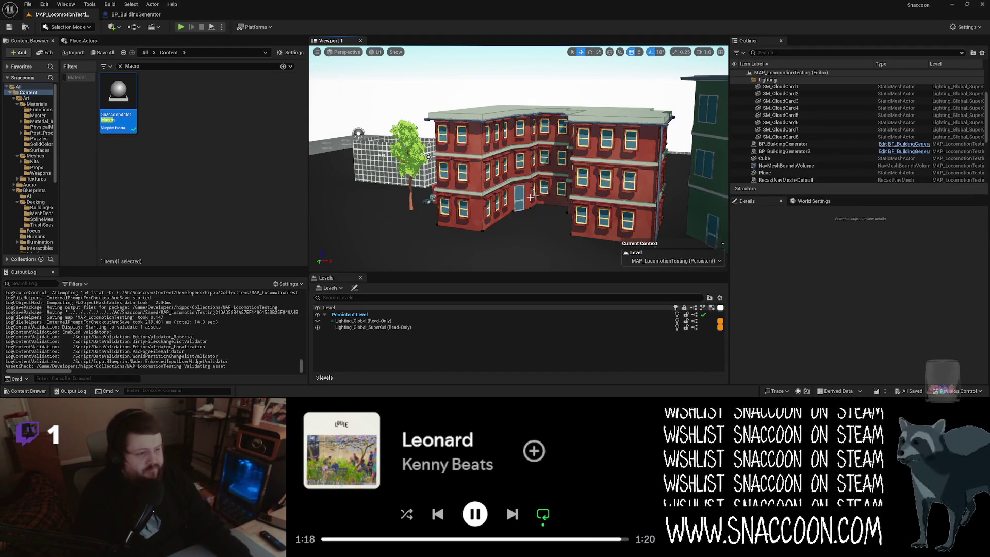
# Drag the building's outline corner point beside the tree to a new position
pyautogui.moveTo(532, 196); pyautogui.dragTo(527, 200)
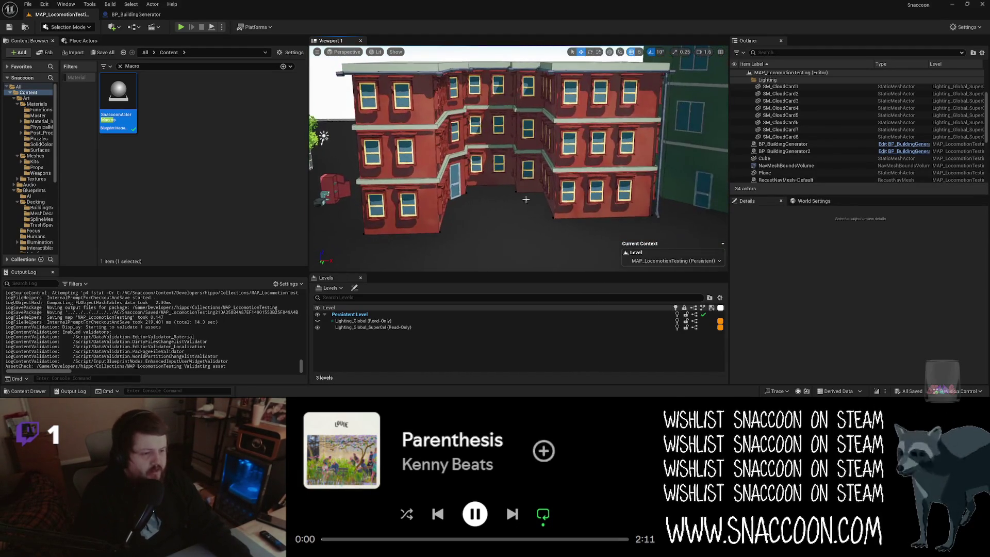
pyautogui.click(421, 212)
pyautogui.moveTo(420, 212); pyautogui.dragTo(470, 137)
pyautogui.click(461, 177)
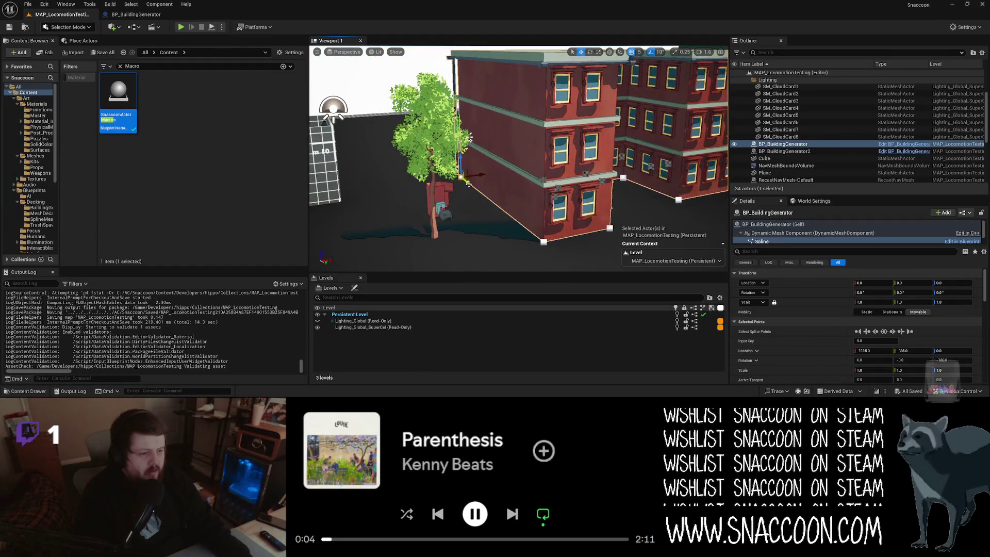
pyautogui.moveTo(467, 182)
pyautogui.mouseDown()
pyautogui.moveTo(509, 196)
pyautogui.moveTo(508, 217)
pyautogui.moveTo(527, 235)
pyautogui.mouseUp()
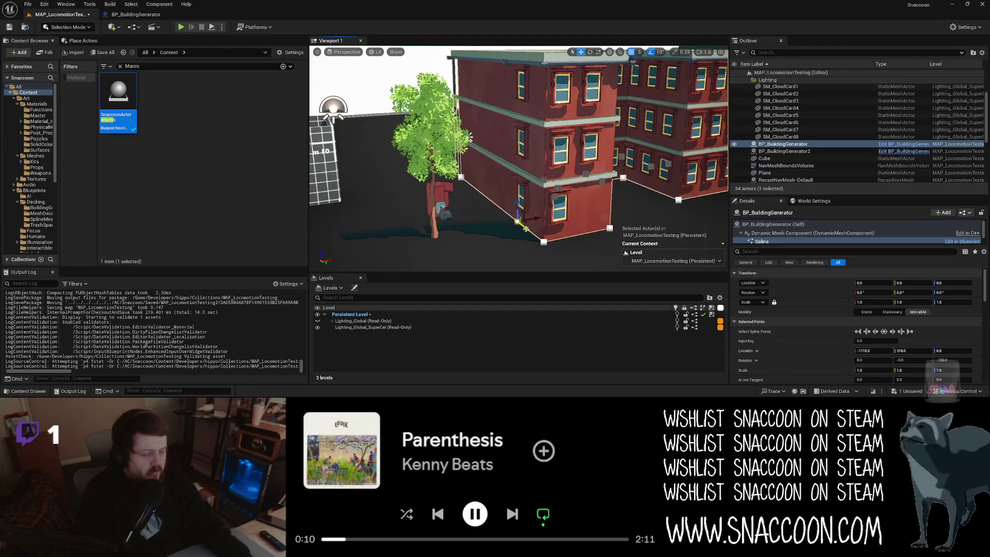
pyautogui.moveTo(527, 227); pyautogui.dragTo(514, 243)
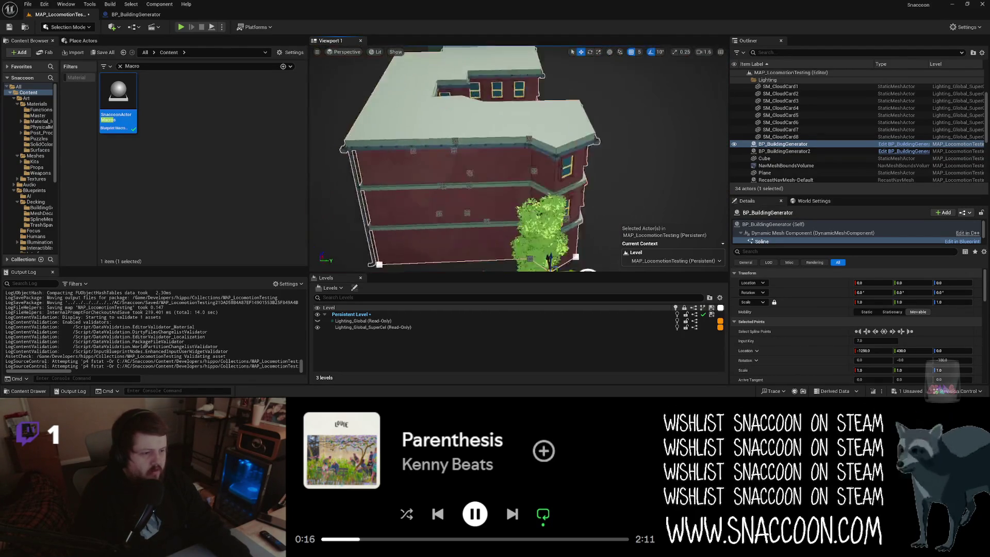
pyautogui.moveTo(515, 154); pyautogui.dragTo(490, 180)
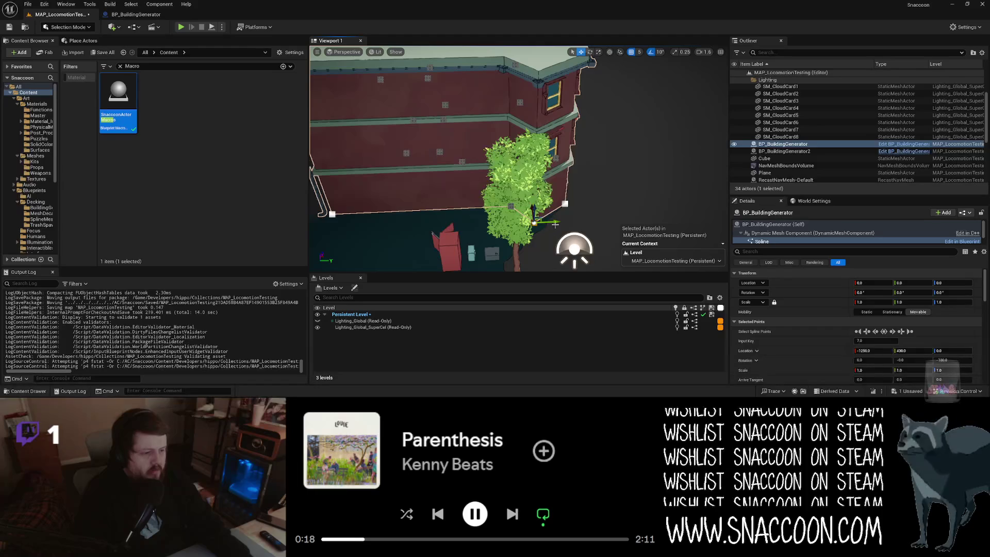
pyautogui.moveTo(536, 221)
pyautogui.mouseDown()
pyautogui.moveTo(578, 224)
pyautogui.moveTo(476, 161)
pyautogui.moveTo(441, 178)
pyautogui.mouseUp()
# Review the regenerated brick walls up close and from above, reselecting the building generator
pyautogui.press('Escape')
pyautogui.click(528, 223)
pyautogui.moveTo(529, 223)
pyautogui.mouseDown()
pyautogui.moveTo(516, 216)
pyautogui.moveTo(528, 223)
pyautogui.mouseUp()
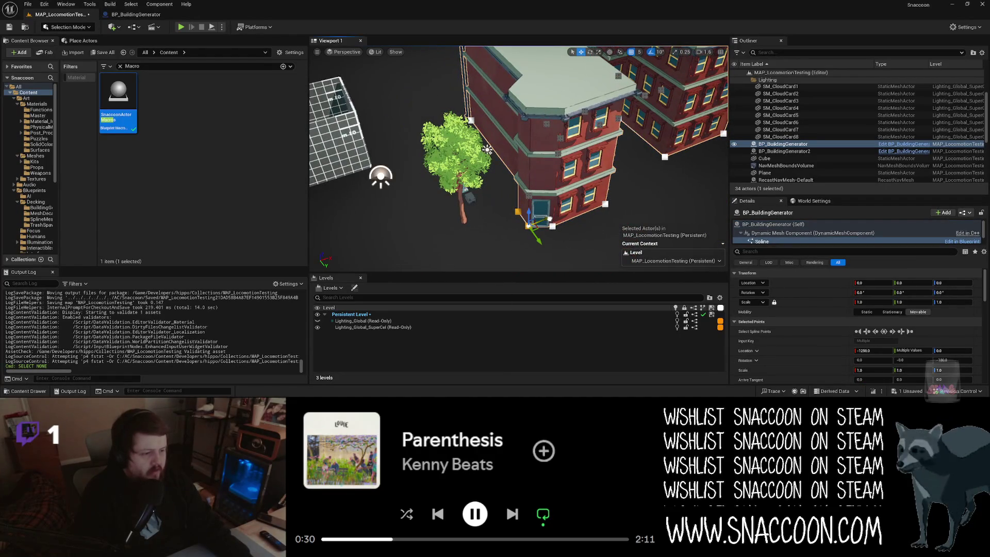
pyautogui.moveTo(529, 223); pyautogui.dragTo(511, 212)
pyautogui.press('Escape')
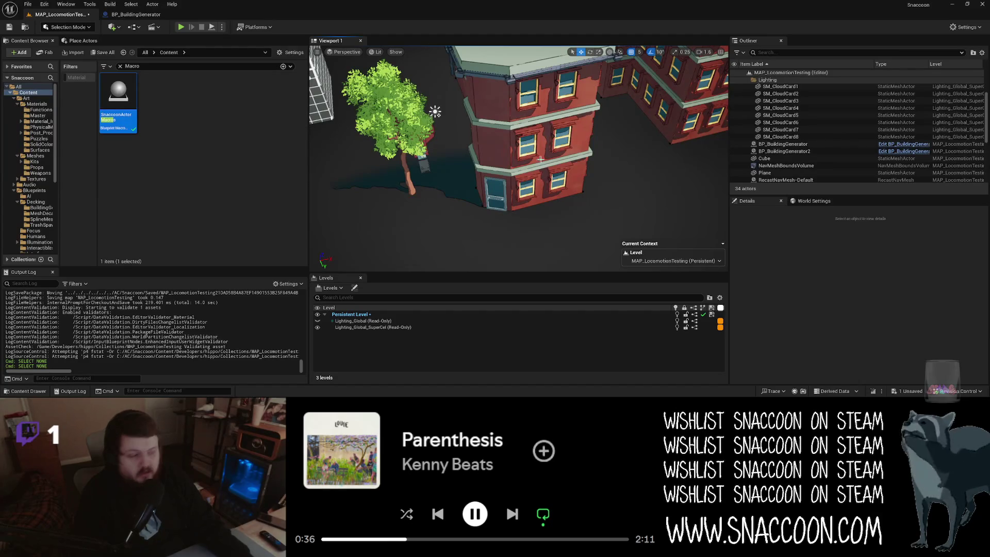
pyautogui.moveTo(572, 192)
pyautogui.mouseDown()
pyautogui.moveTo(546, 170)
pyautogui.moveTo(451, 198)
pyautogui.mouseUp()
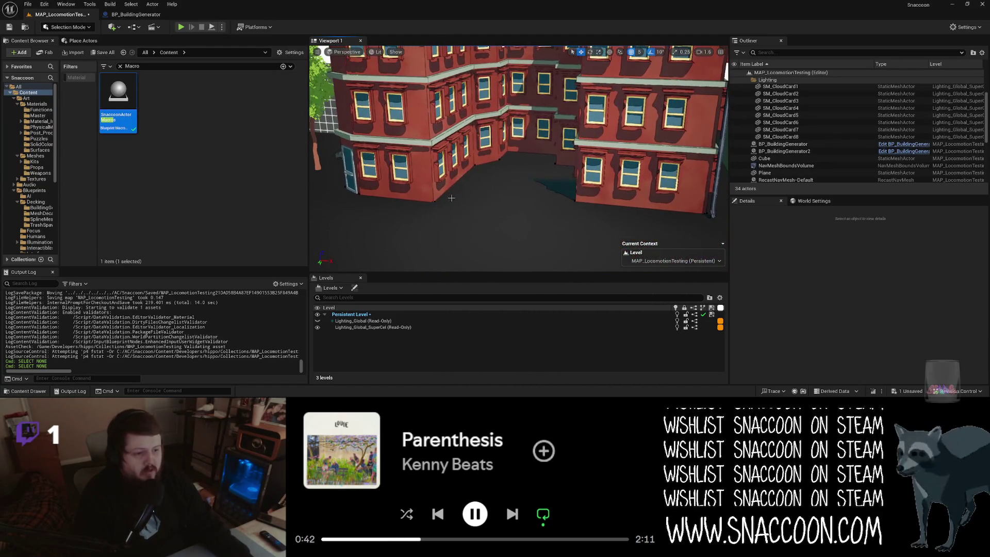
pyautogui.click(413, 198)
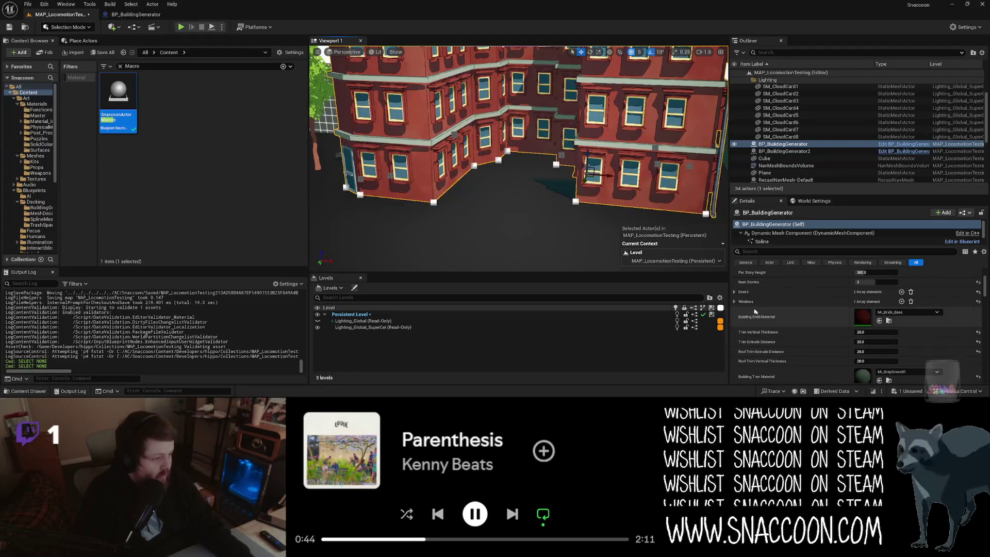
# Set the Front Door's Edge Segment to 9 under Doors Index [0]
pyautogui.click(735, 292)
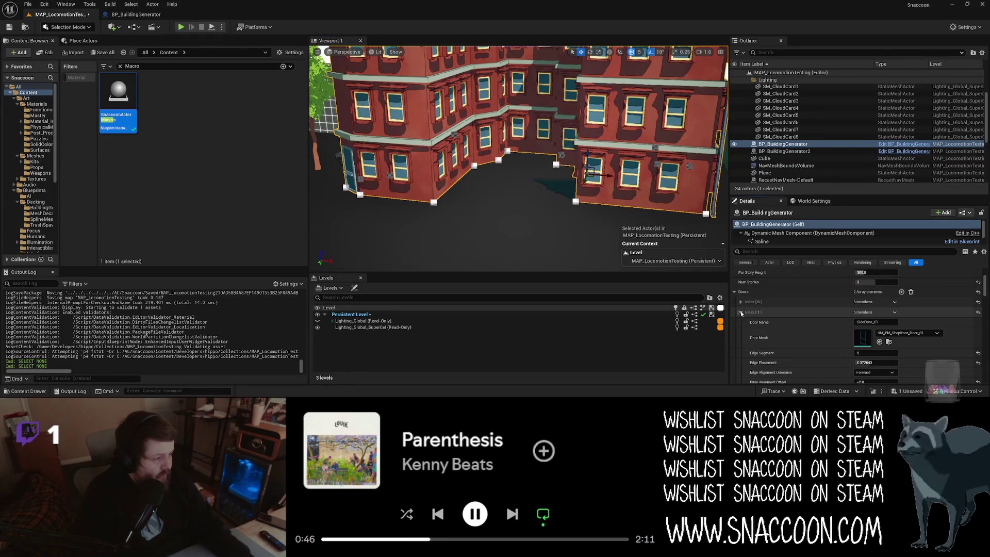
pyautogui.click(741, 313)
pyautogui.click(741, 301)
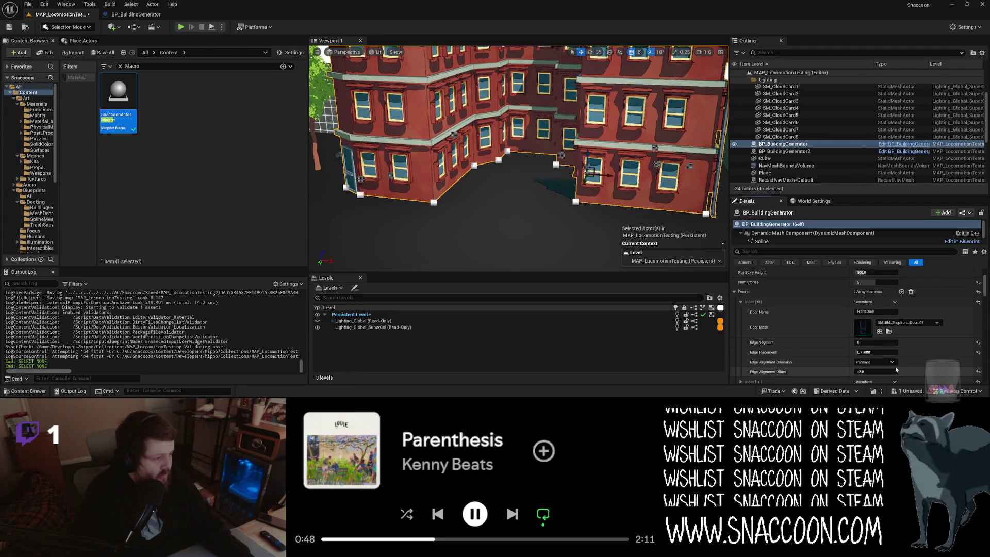
pyautogui.click(886, 343)
pyautogui.write('9')
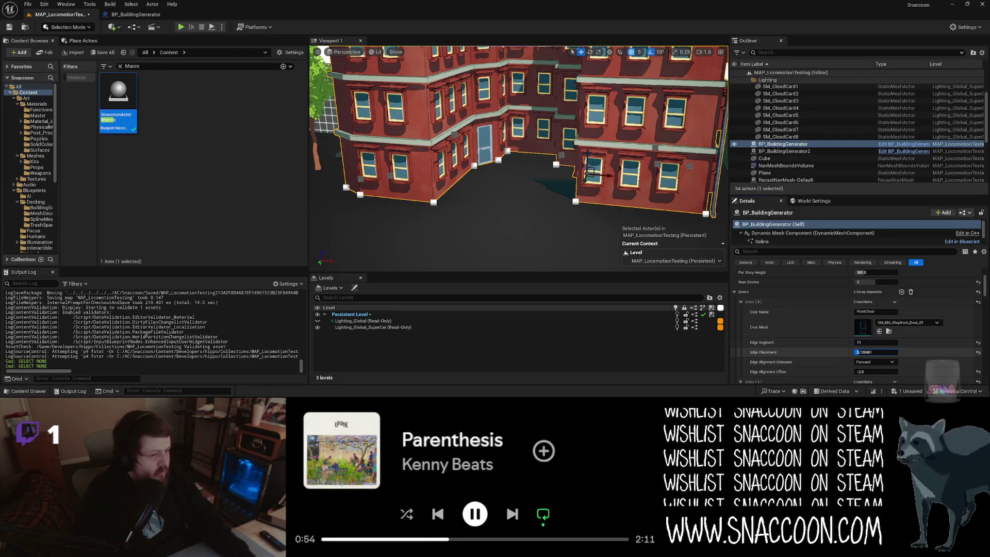
# Check the moved door beside the tree, then collapse the building generator's Doors list
pyautogui.moveTo(523, 207)
pyautogui.mouseDown()
pyautogui.moveTo(520, 237)
pyautogui.moveTo(523, 207)
pyautogui.moveTo(583, 157)
pyautogui.moveTo(517, 58)
pyautogui.mouseUp()
pyautogui.moveTo(534, 135)
pyautogui.mouseDown()
pyautogui.moveTo(453, 162)
pyautogui.moveTo(375, 160)
pyautogui.moveTo(373, 142)
pyautogui.mouseUp()
pyautogui.moveTo(451, 125)
pyautogui.mouseDown()
pyautogui.moveTo(424, 126)
pyautogui.moveTo(453, 125)
pyautogui.mouseUp()
pyautogui.click(465, 113)
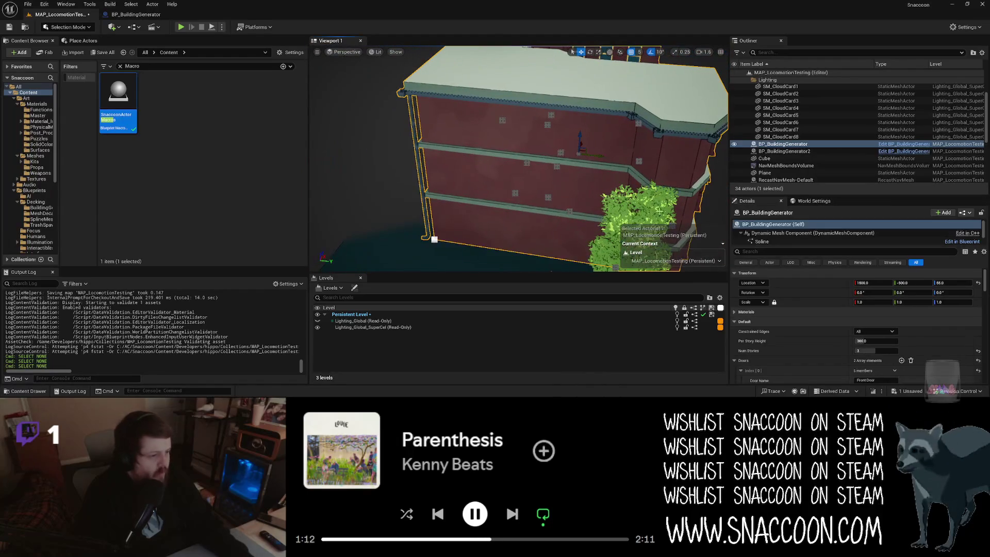
pyautogui.scroll(-2, 785, 375)
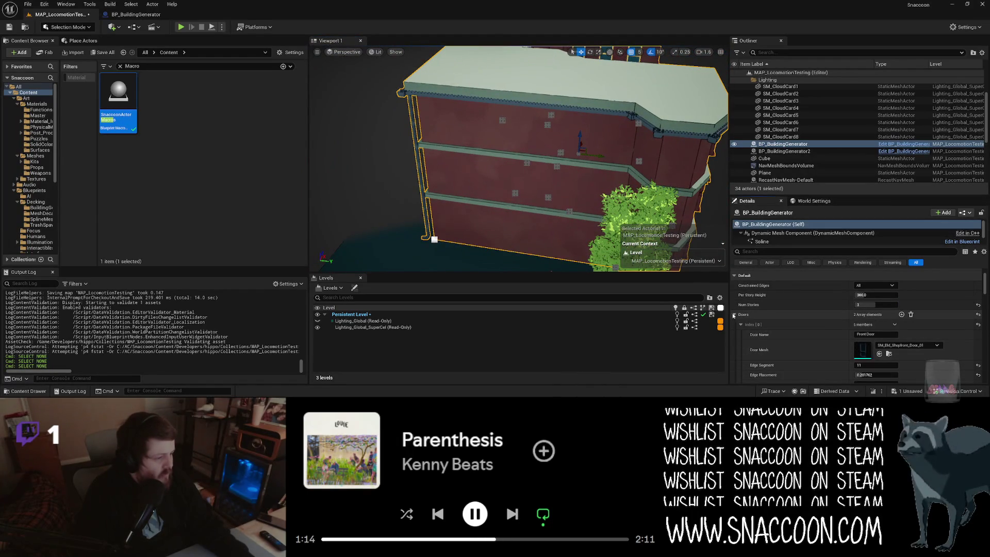
pyautogui.click(734, 315)
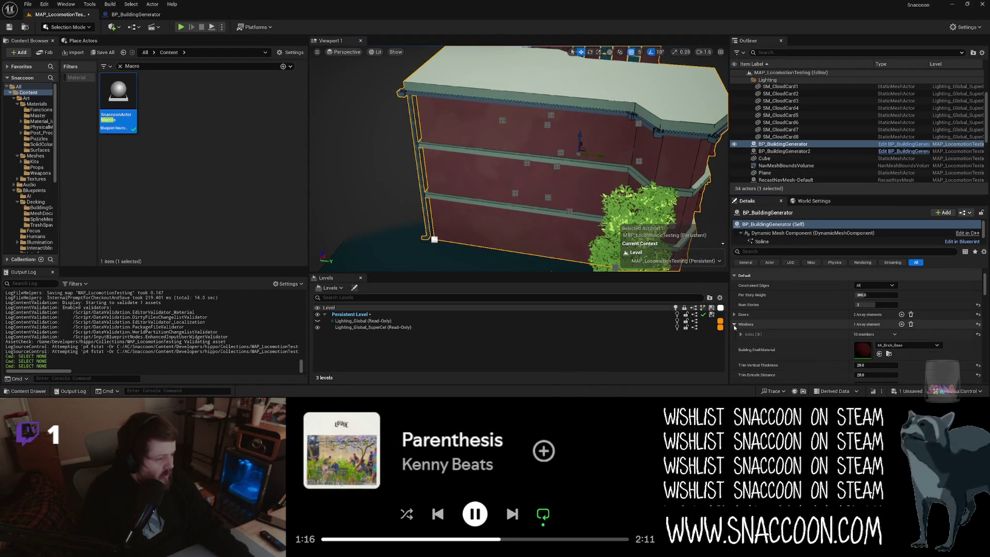